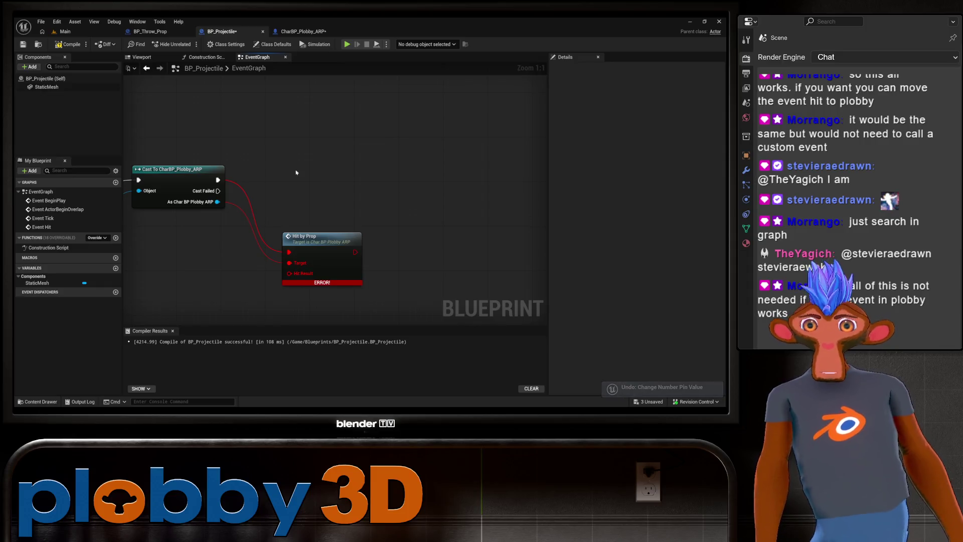
Recompile BP_Projectile to clear the Hit by Prop error, then view the character's disabled overlap and tick events.
click(68, 44)
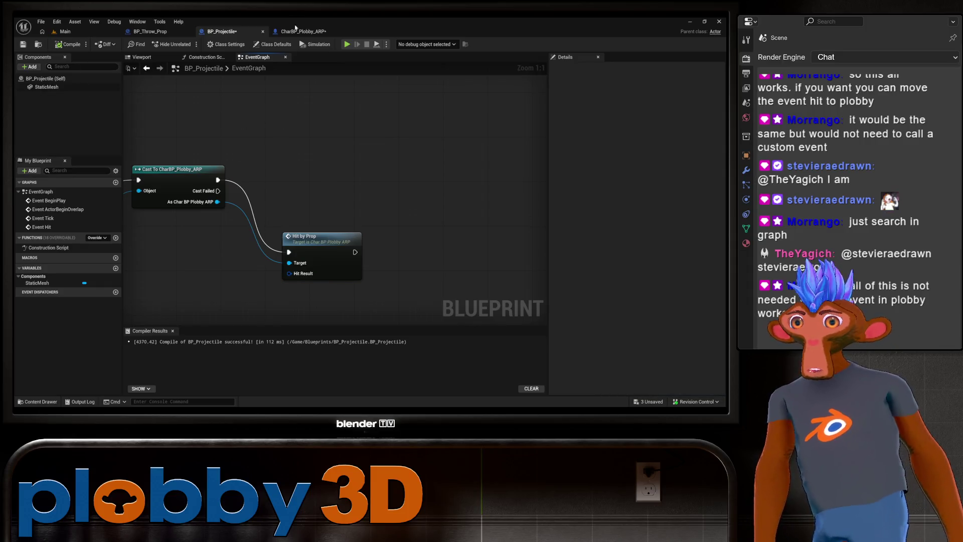
click(297, 30)
scroll(224, 163, up, 2)
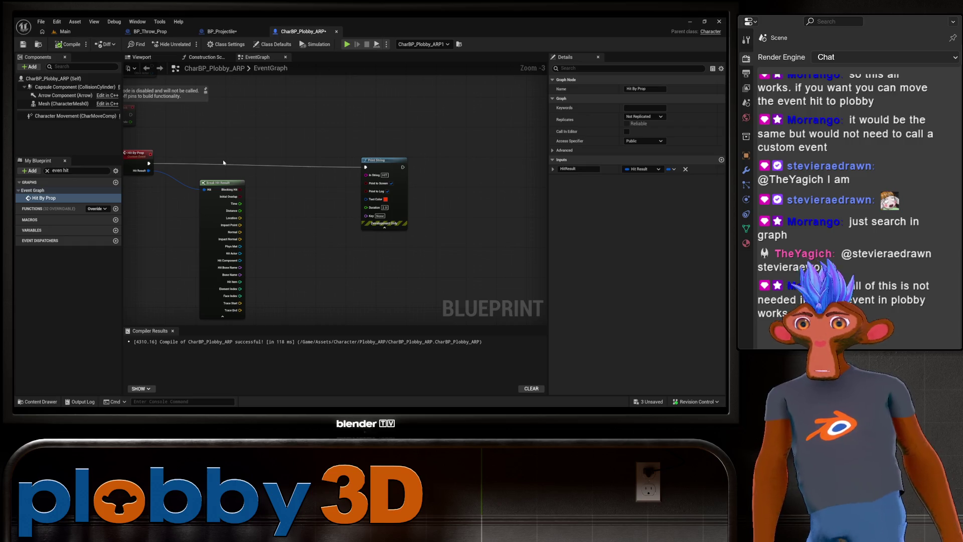
mouse_move(314, 155)
mouse_down()
mouse_move(230, 155)
mouse_move(376, 193)
mouse_up()
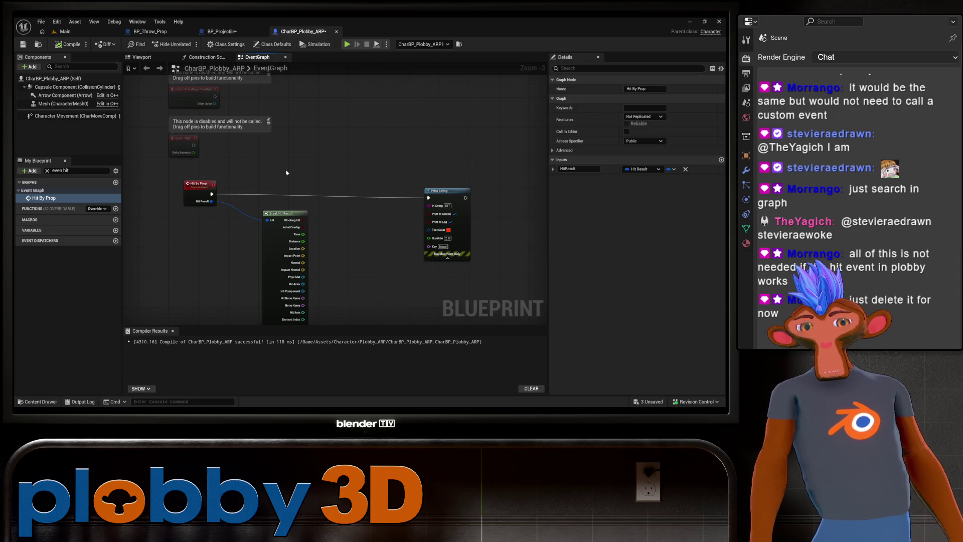
Save CharBP_Plobby_ARP and return to the Main level.
key(ctrl+s)
drag(434, 164, 355, 142)
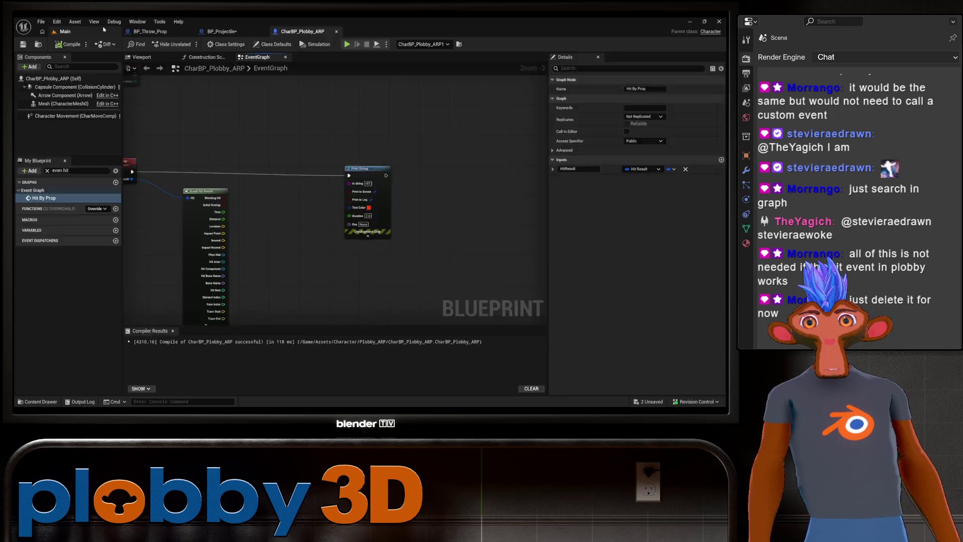
click(63, 31)
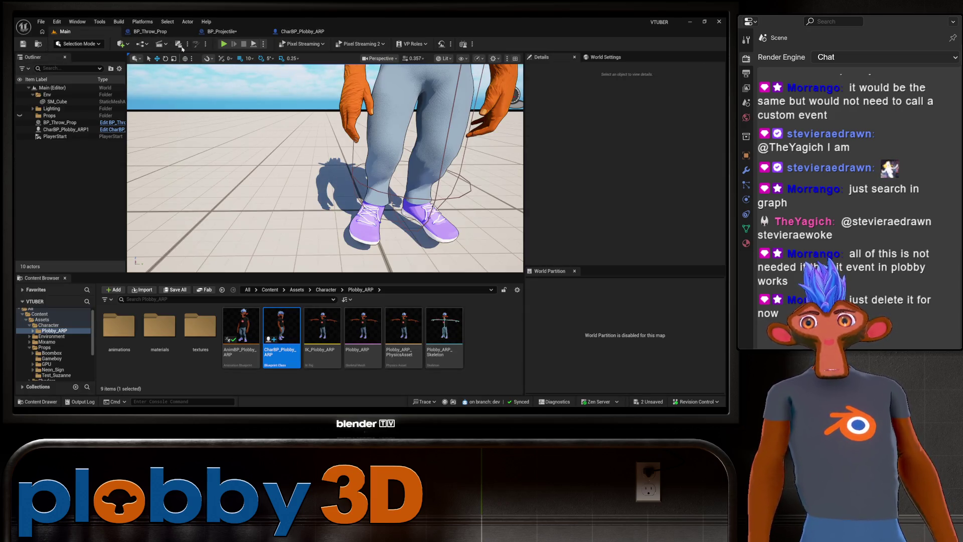
Play-test as thrown monkey props pile onto the character, then reopen BP_Projectile's event graph.
click(224, 44)
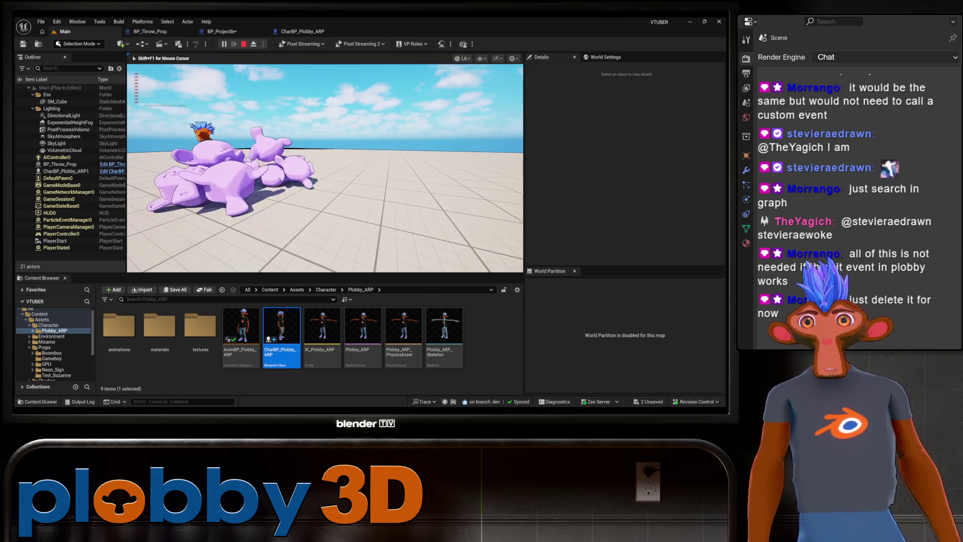
key(Escape)
click(225, 32)
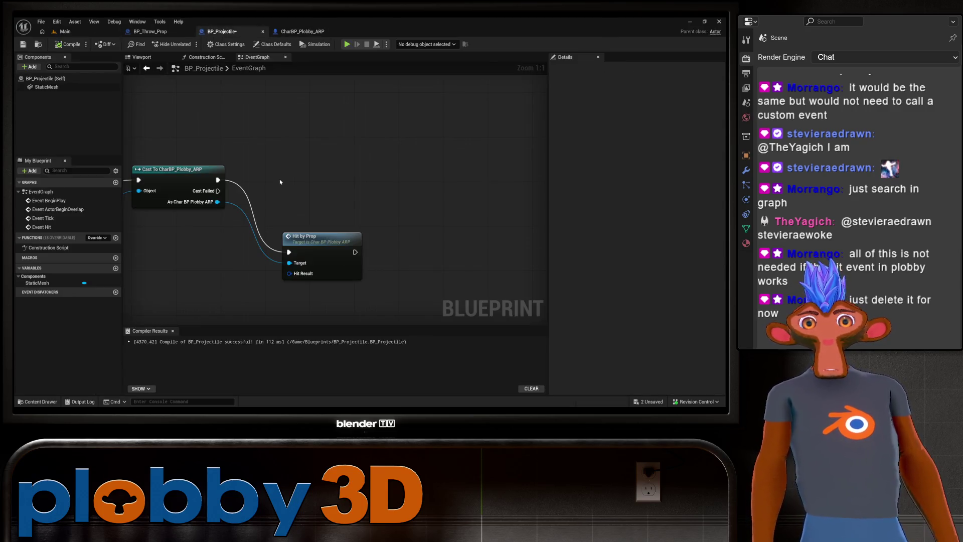
Frame the Event Hit and Vector Length nodes, save BP_Projectile, and Alt+Tab over to Warudo.
scroll(315, 173, down, 3)
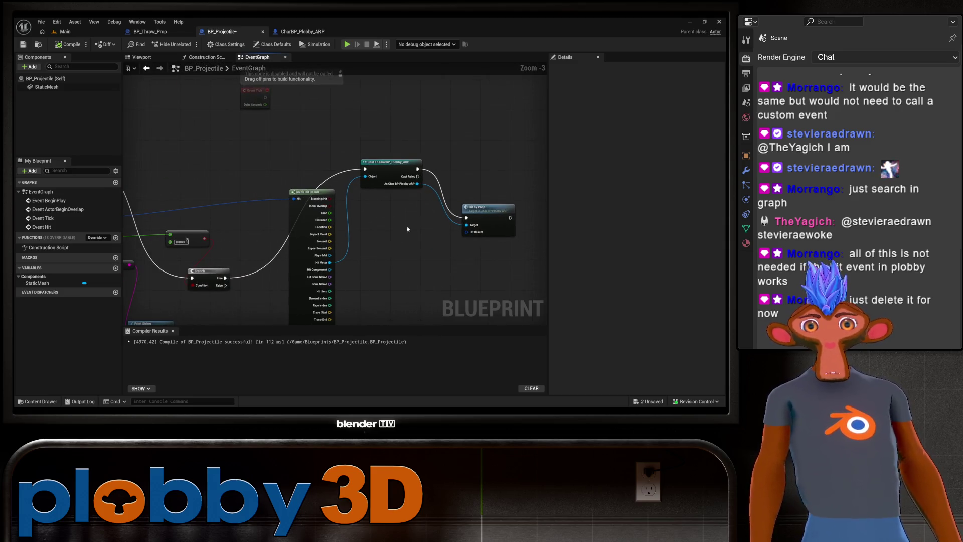
drag(246, 266, 201, 284)
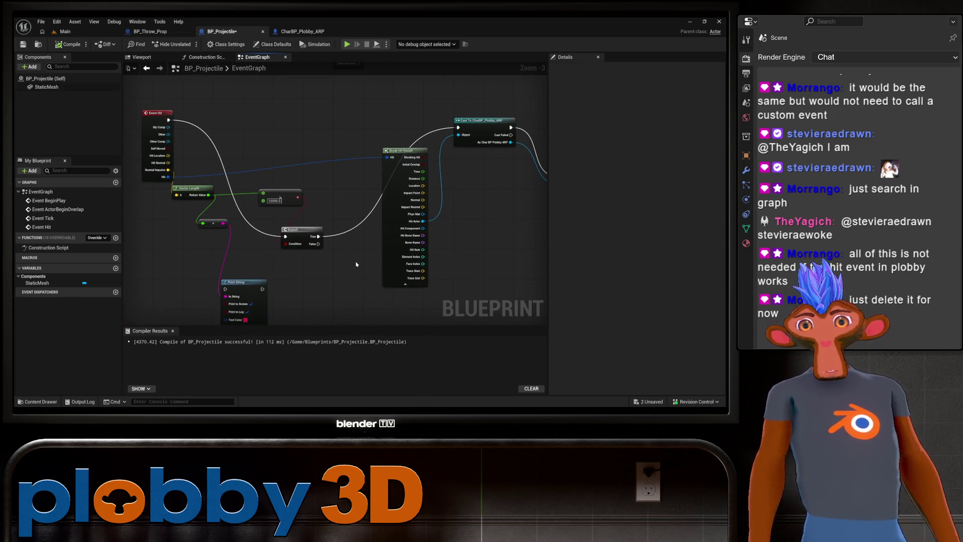
key(ctrl+s)
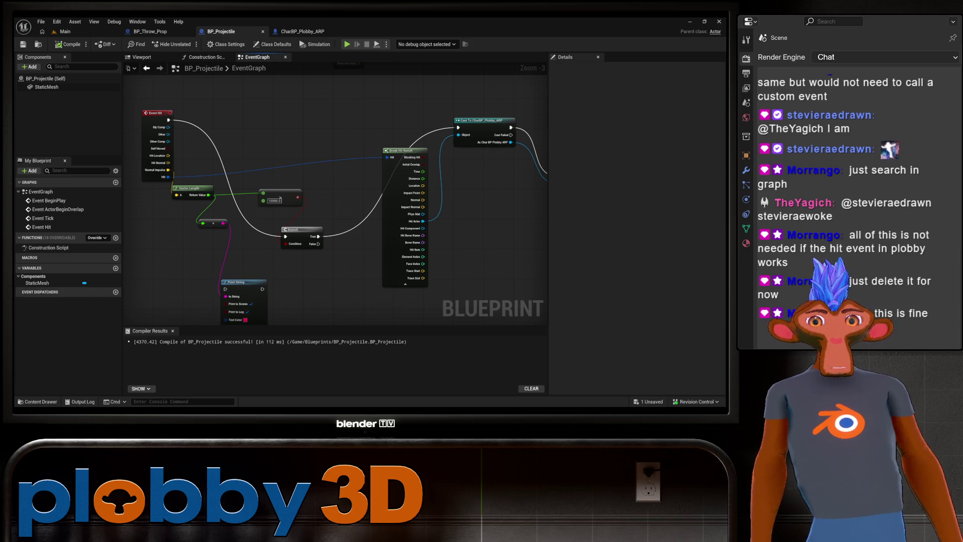
key(alt+Tab)
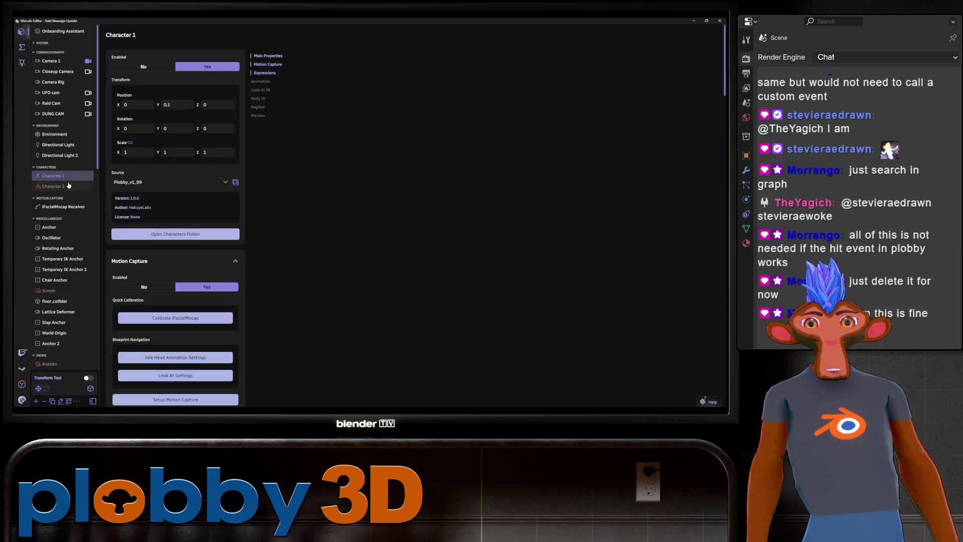
Lift Character 1 above Position Y 0.1 with the Transform Tool gizmo, then turn the tool off.
click(89, 378)
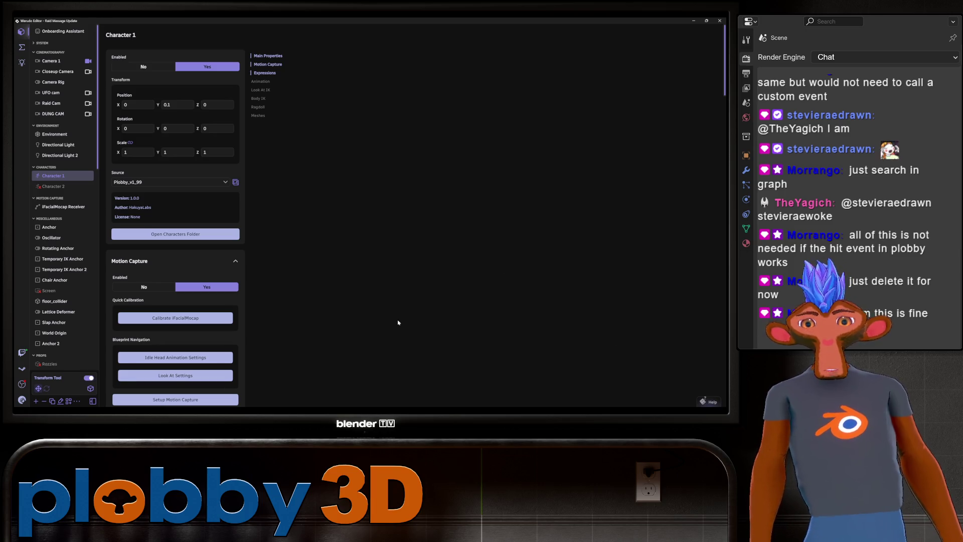
click(810, 425)
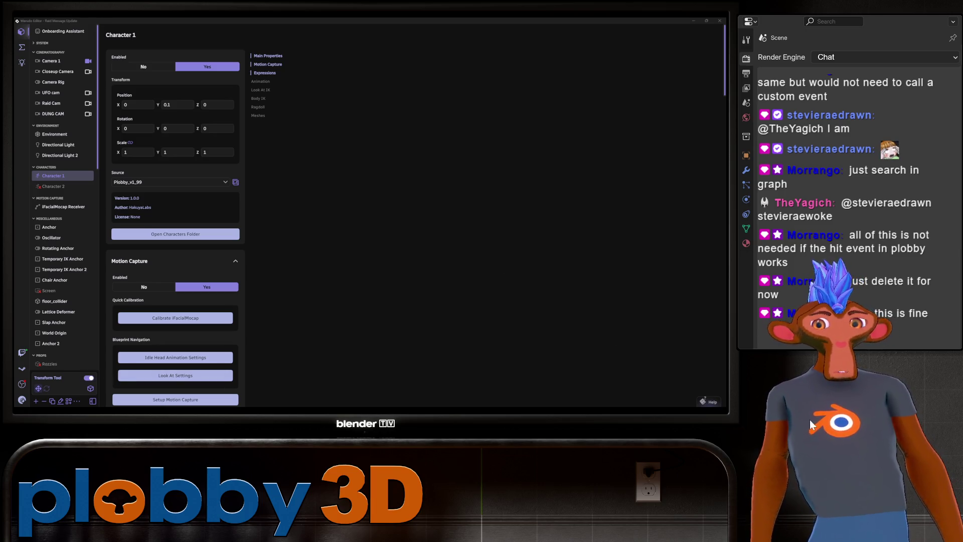
mouse_move(810, 420)
mouse_down()
mouse_move(817, 461)
mouse_move(715, 472)
mouse_move(670, 516)
mouse_up()
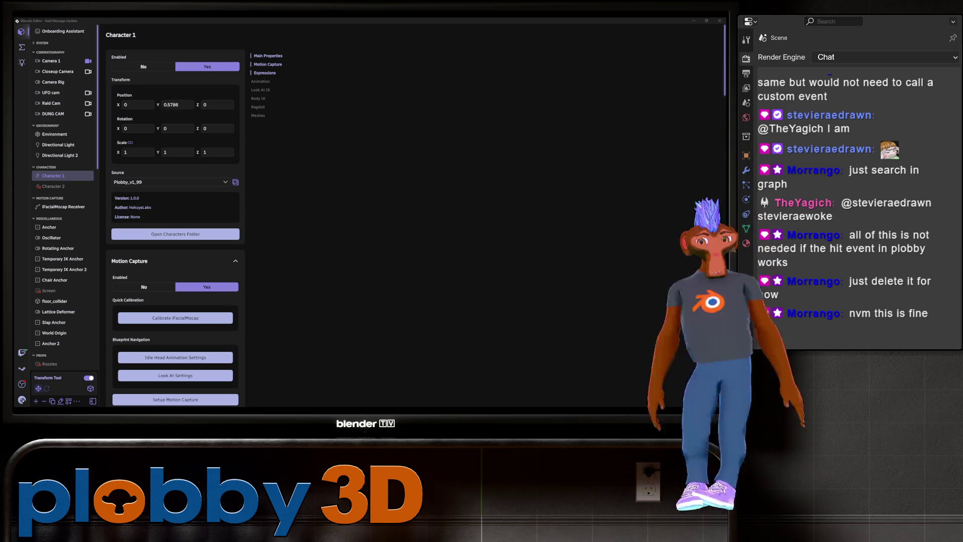
mouse_move(851, 368)
mouse_down()
mouse_move(845, 444)
mouse_move(857, 414)
mouse_move(793, 416)
mouse_up()
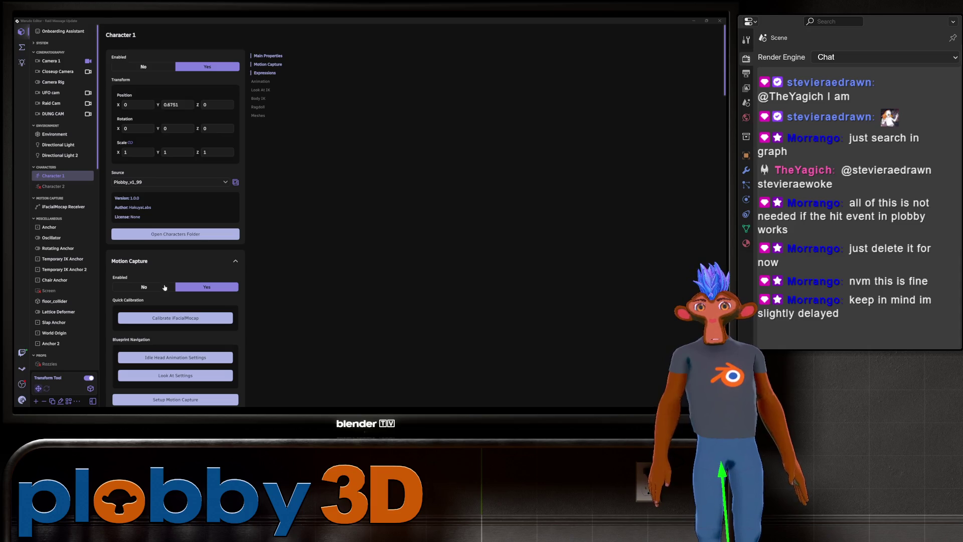
click(89, 378)
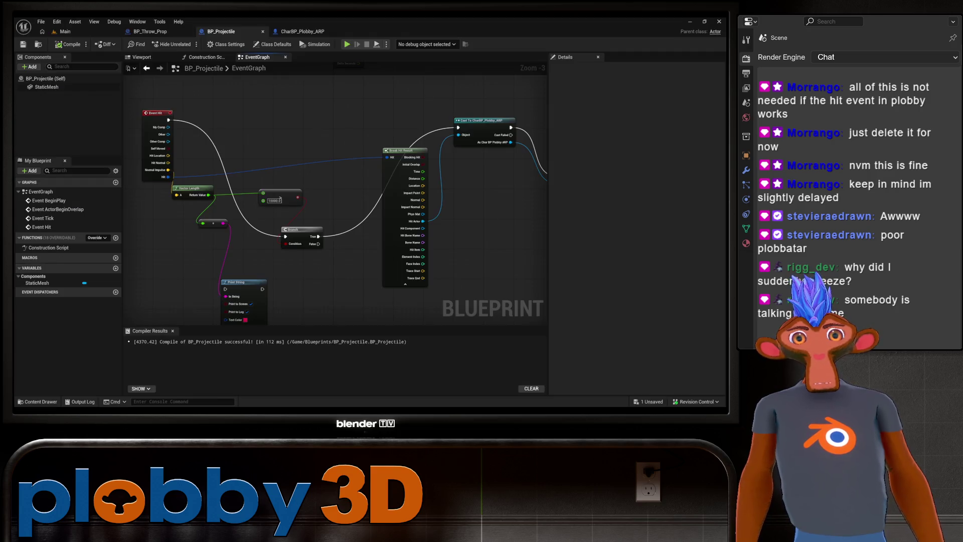
Jump from the Hit by Prop call to the character's Hit By Prop event and nudge Break Hit Result.
scroll(280, 162, down, 2)
scroll(366, 105, up, 2)
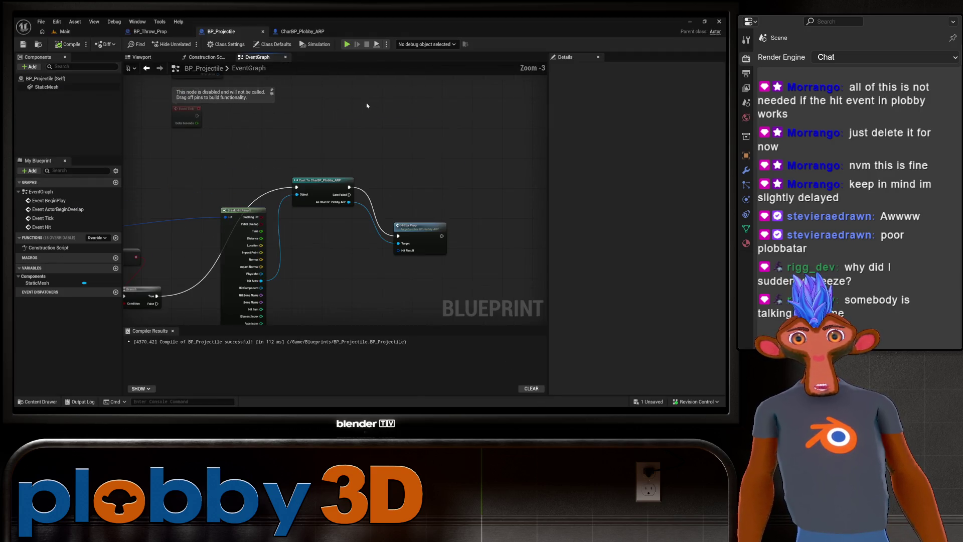
double_click(419, 227)
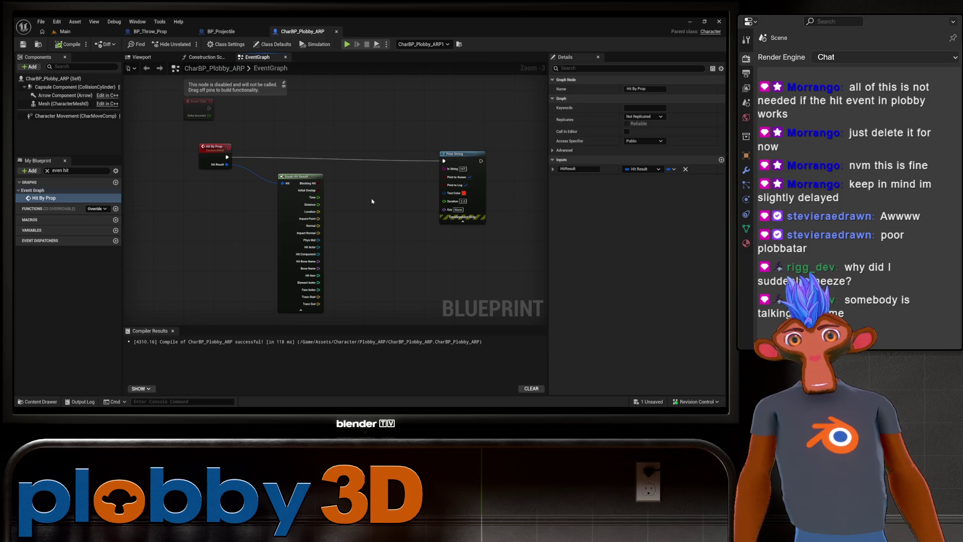
mouse_move(268, 172)
mouse_down()
mouse_move(308, 177)
mouse_move(267, 180)
mouse_up()
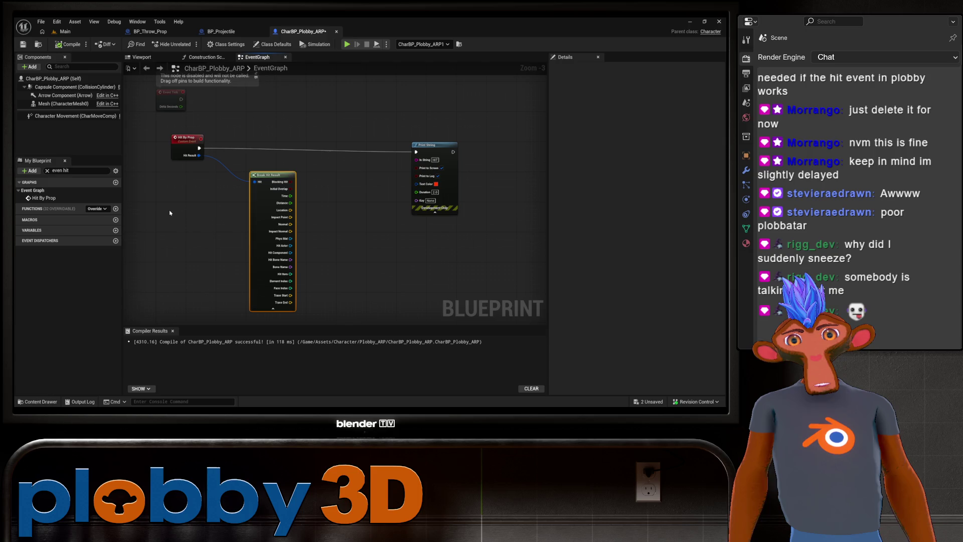
Inspect the Hit By Prop event's details and the Print String node it feeds.
drag(213, 213, 225, 203)
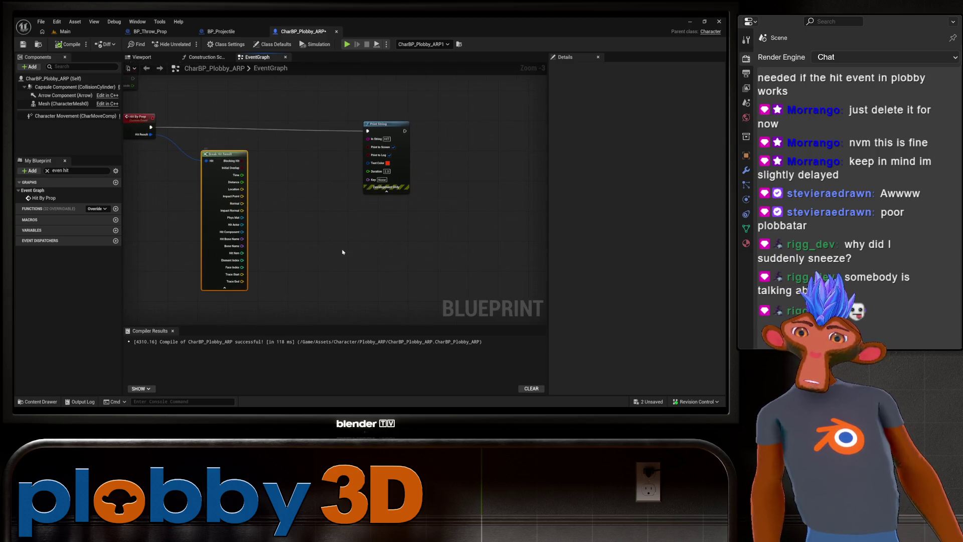
scroll(303, 221, up, 1)
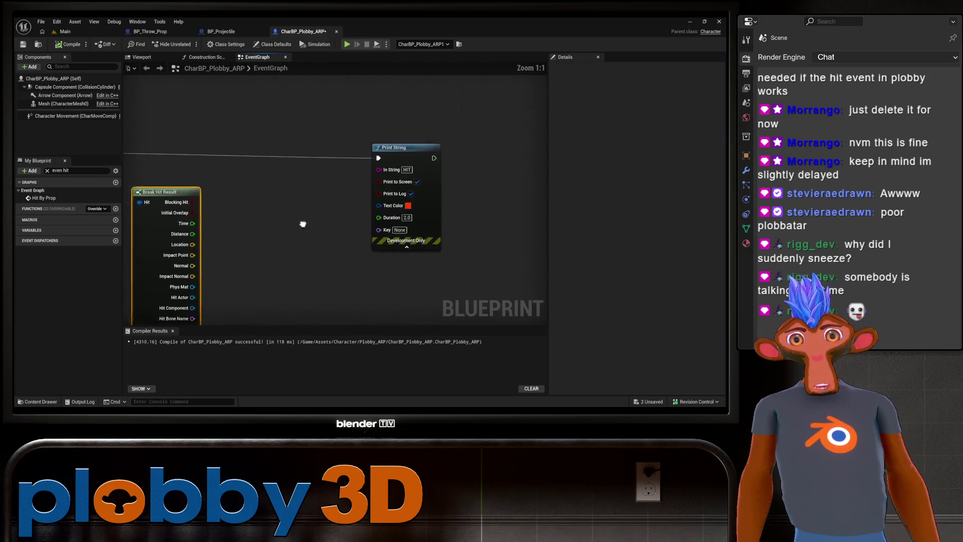
drag(343, 212, 346, 225)
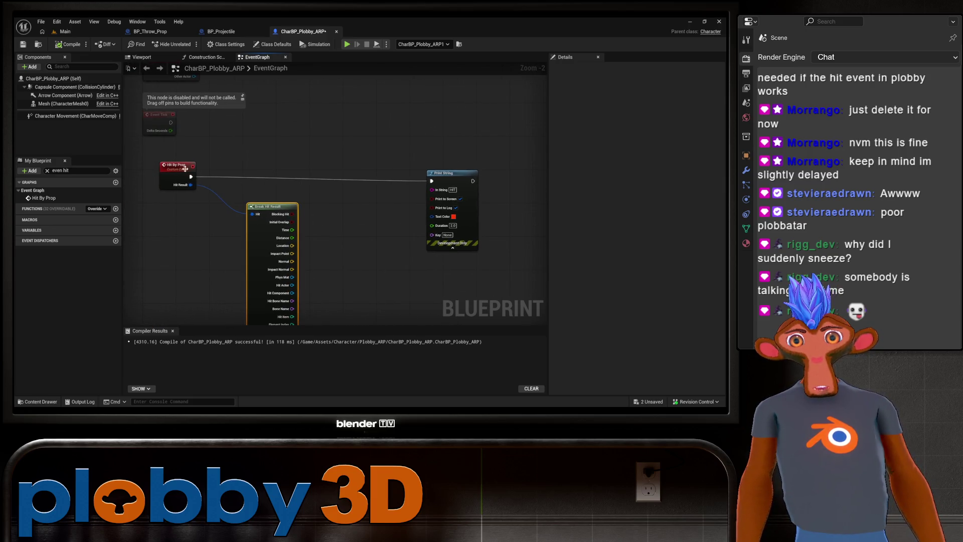
mouse_move(186, 169)
mouse_down()
mouse_move(168, 156)
mouse_move(184, 175)
mouse_up()
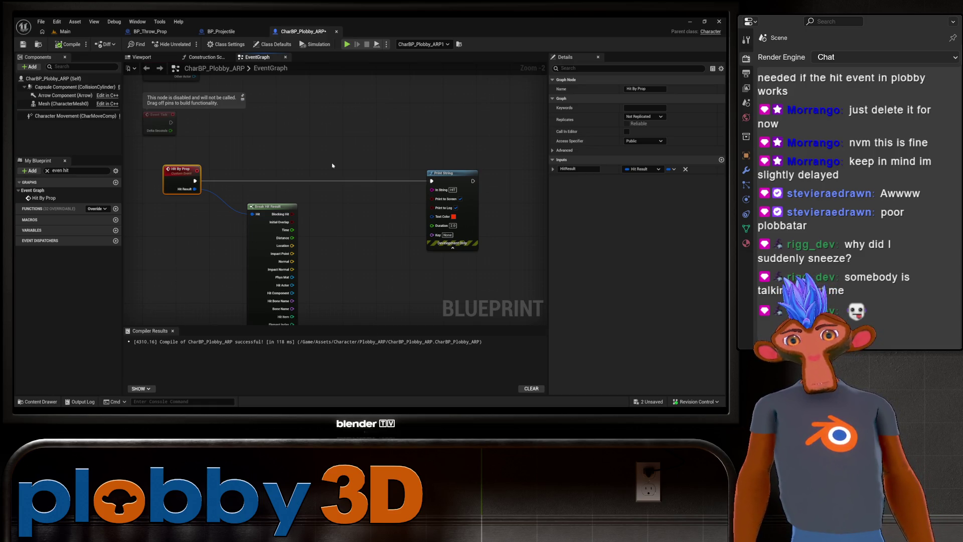
drag(384, 280, 308, 214)
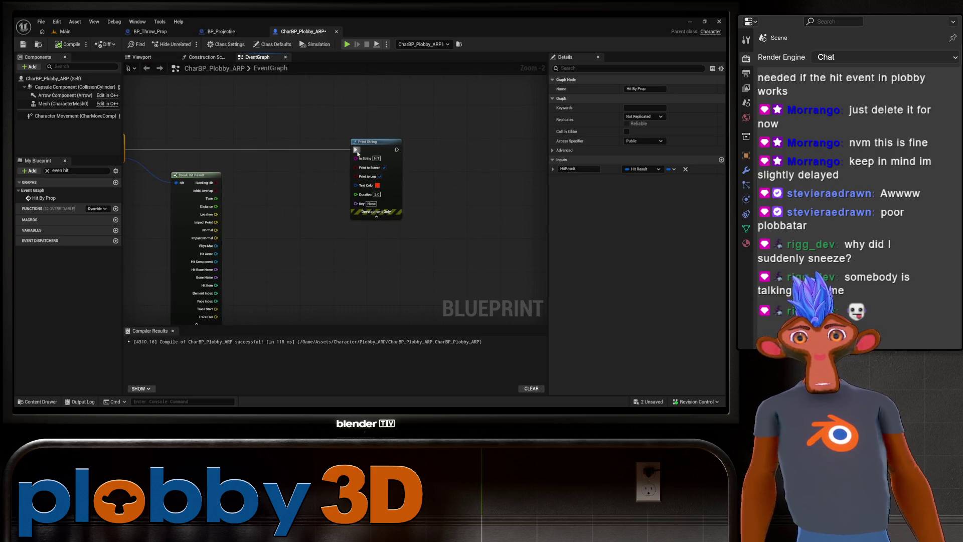
drag(357, 153, 406, 174)
Show CharBP_Plobby_ARP's Class Defaults and scroll through its settings.
click(67, 80)
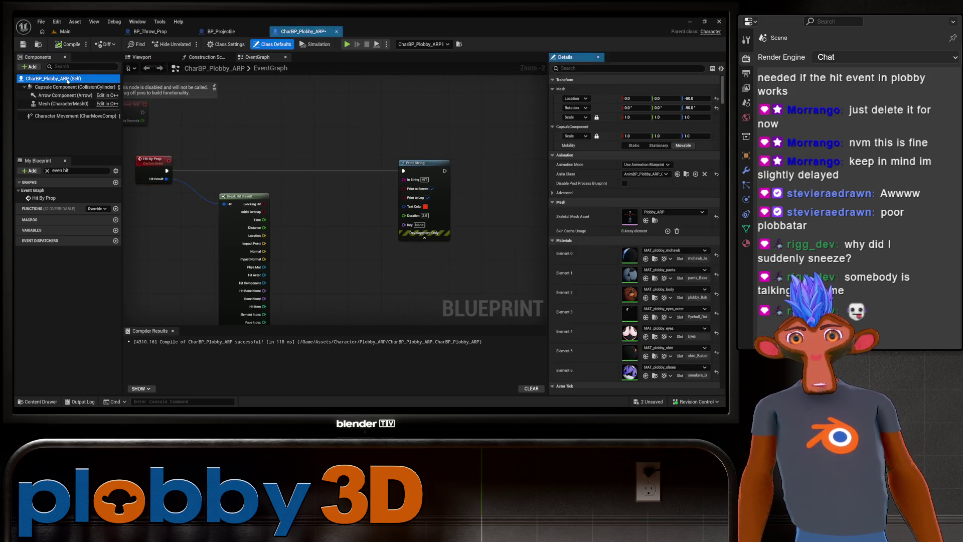
scroll(585, 169, down, 2)
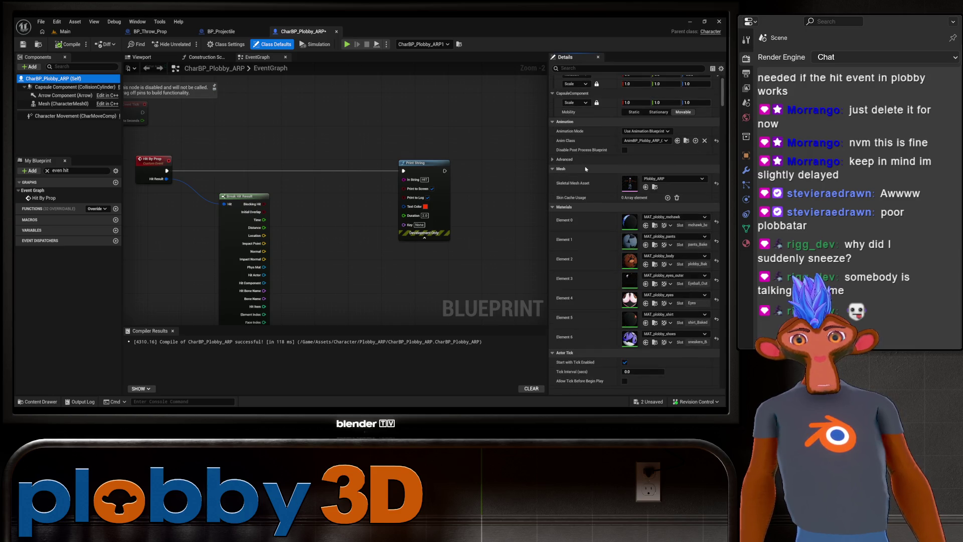
scroll(586, 169, down, 12)
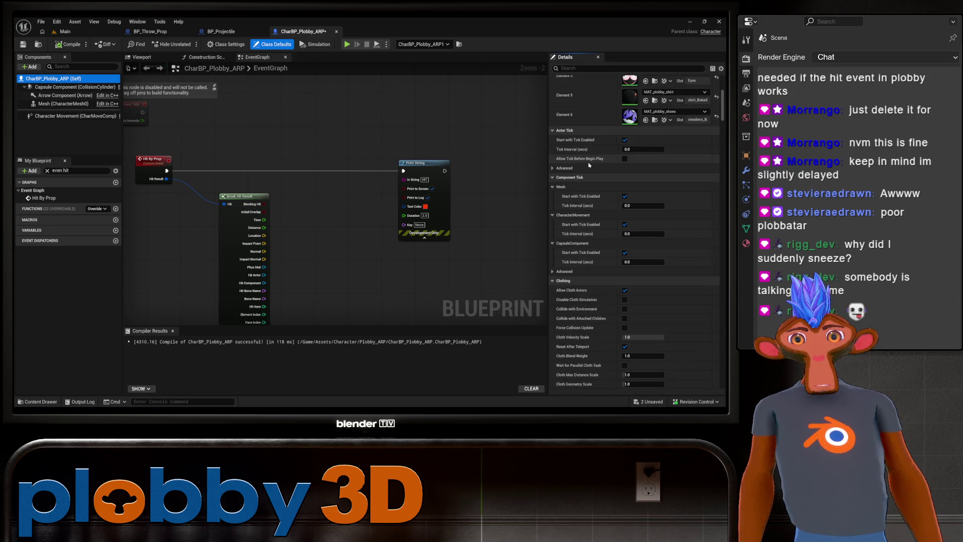
scroll(589, 165, down, 4)
scroll(589, 164, down, 11)
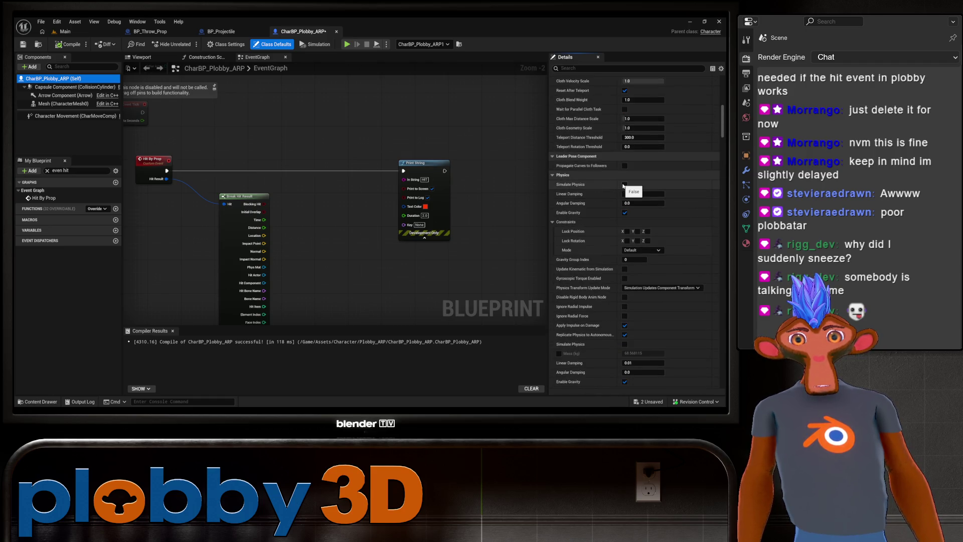
Enable Simulate Physics on the character and recompile the blueprint.
drag(223, 198, 236, 167)
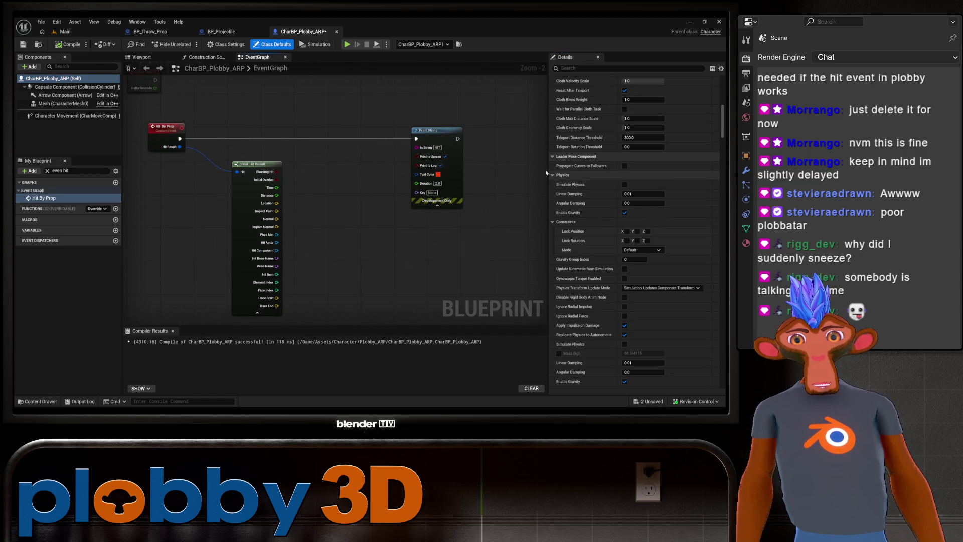
click(626, 185)
click(68, 44)
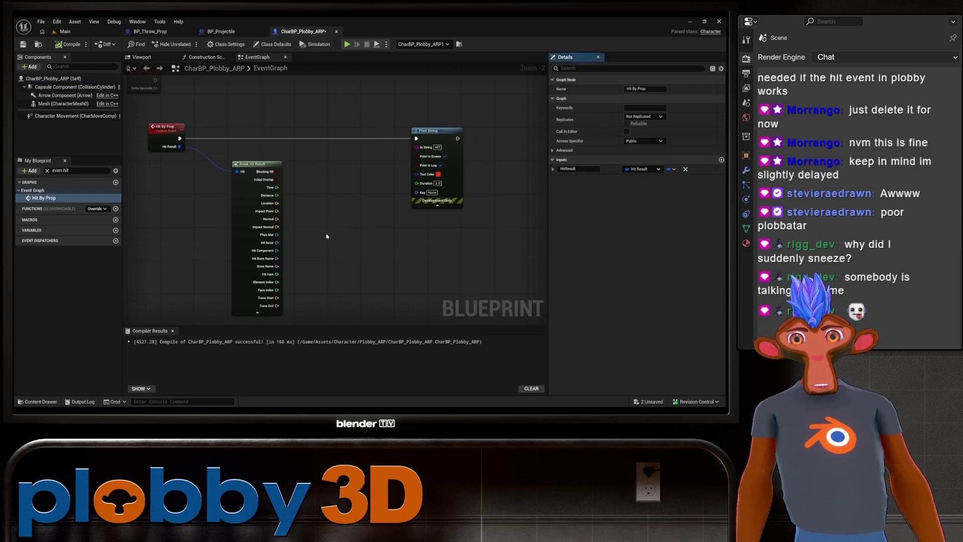
Briefly play-test the Main level, where a prop drops beside the character, then reopen CharBP_Plobby_ARP.
click(62, 31)
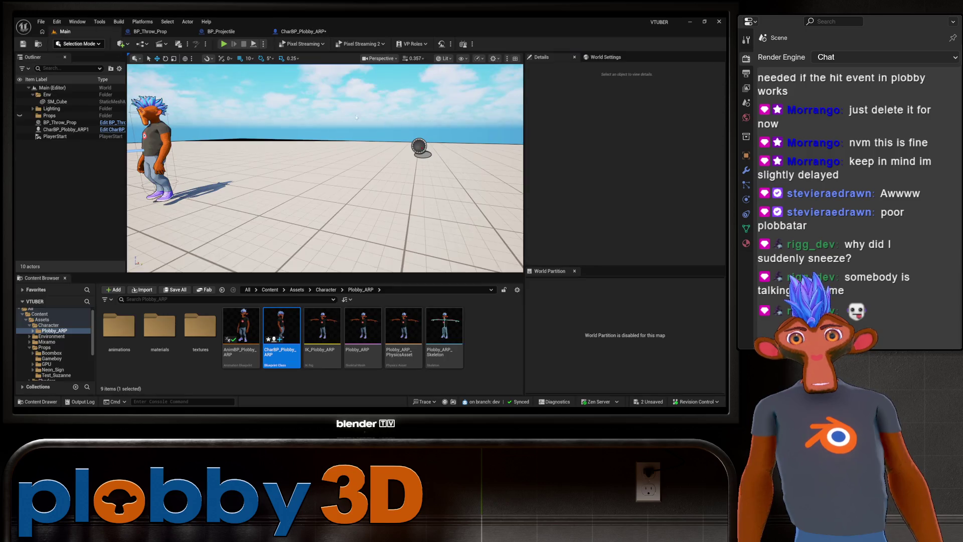
click(225, 43)
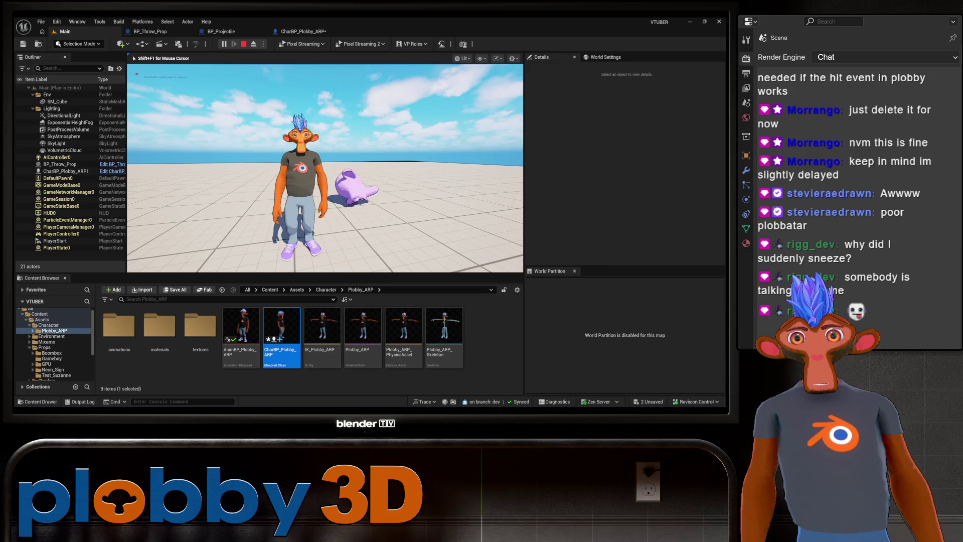
key(Escape)
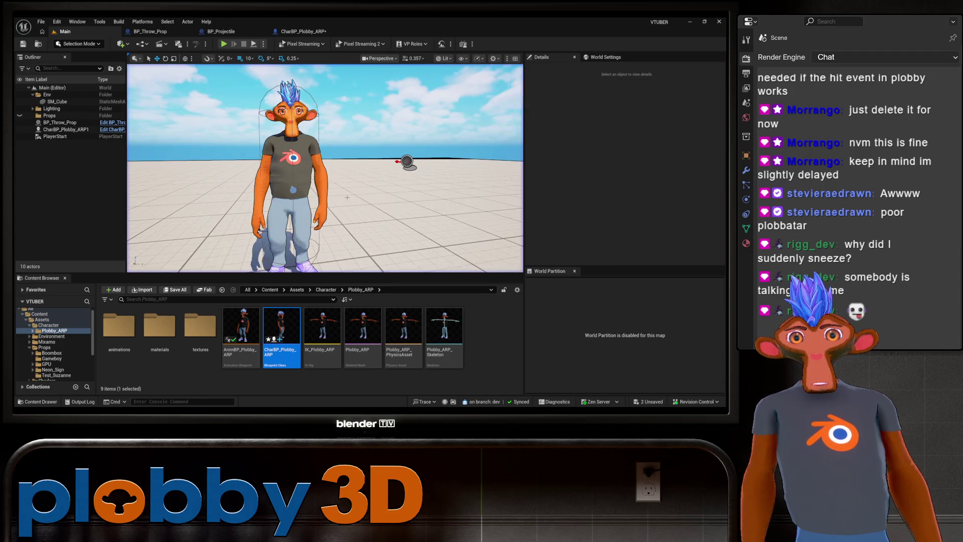
click(302, 32)
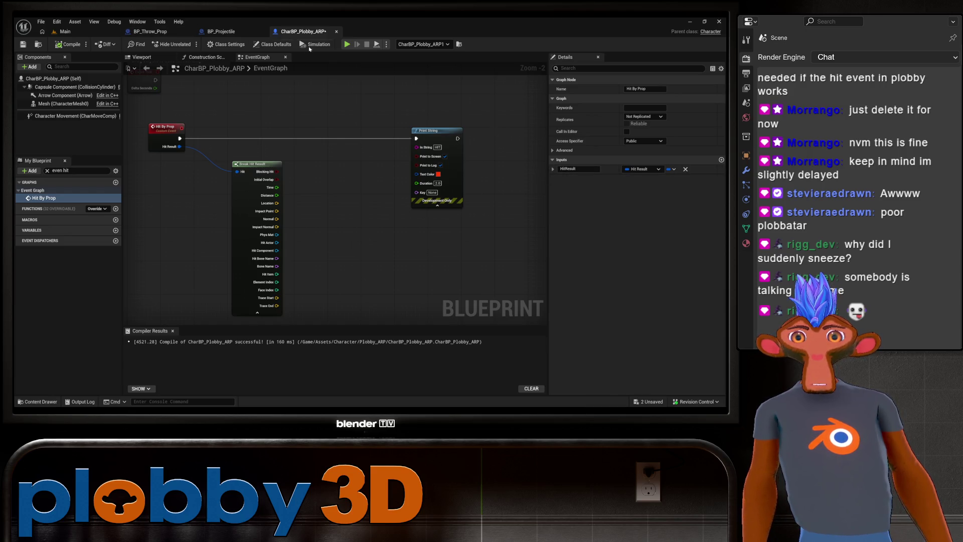
Search Class Defaults for 'imu', untick Simulate Physics, and recompile CharBP_Plobby_ARP.
click(50, 79)
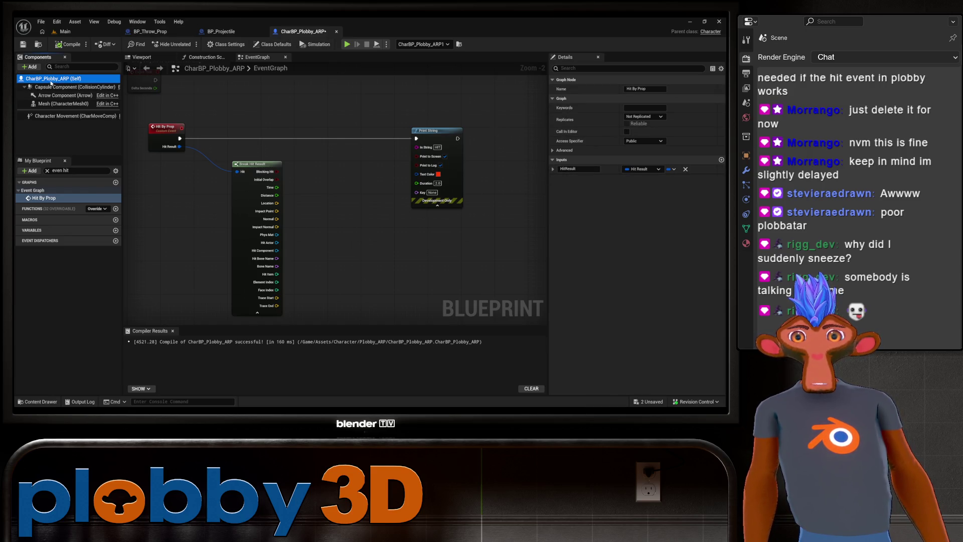
click(565, 68)
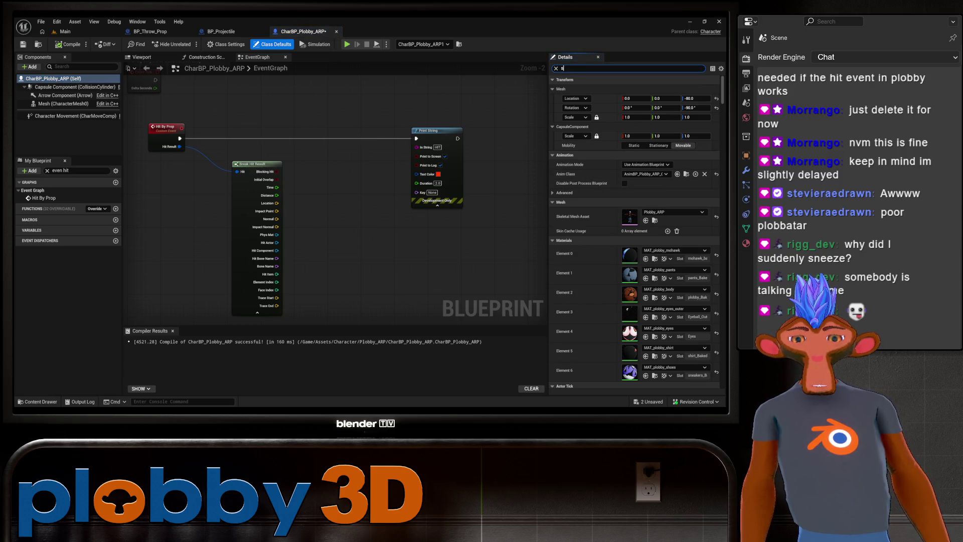
text(imu)
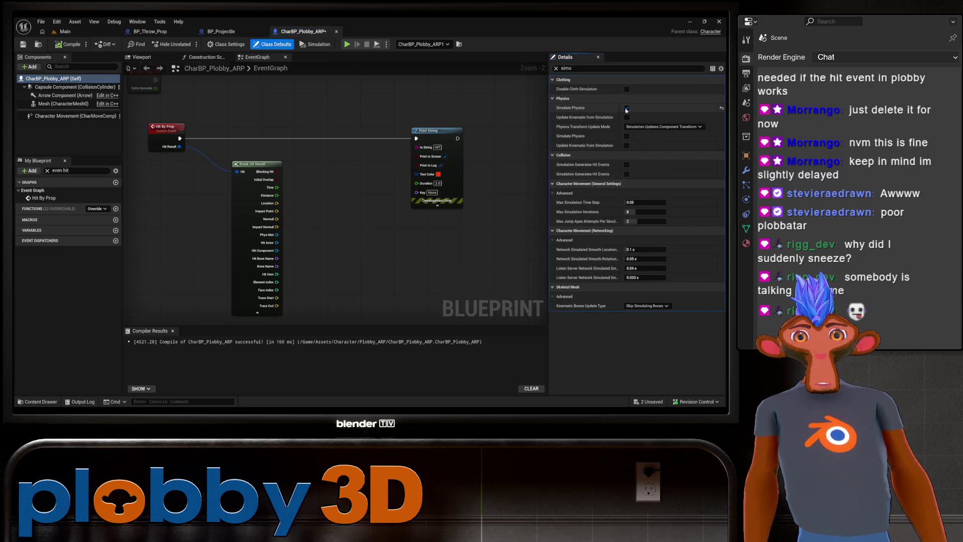
click(627, 108)
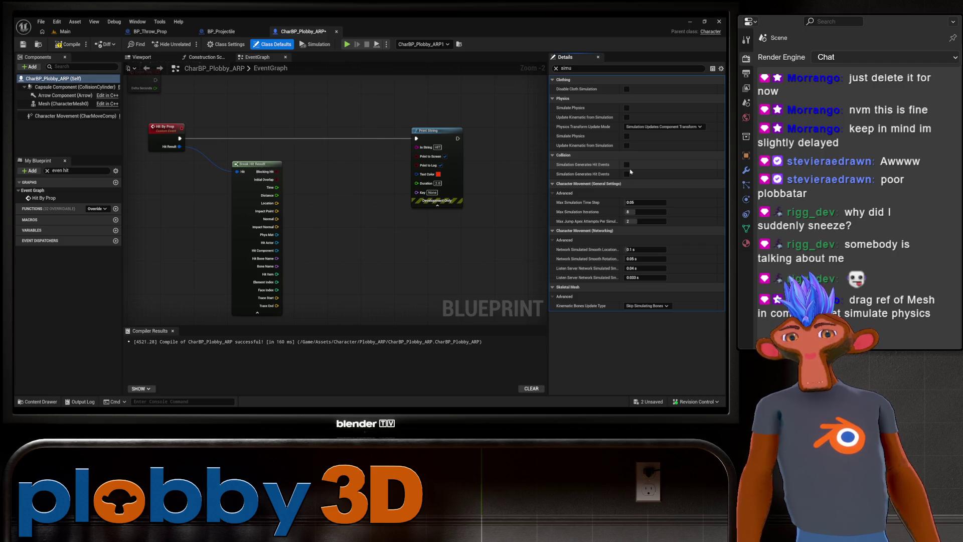
click(68, 44)
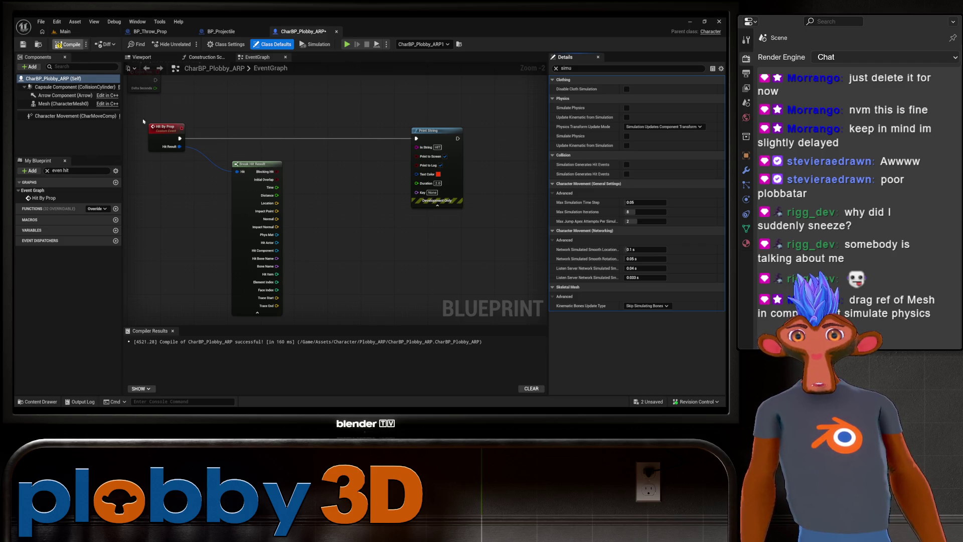
click(70, 198)
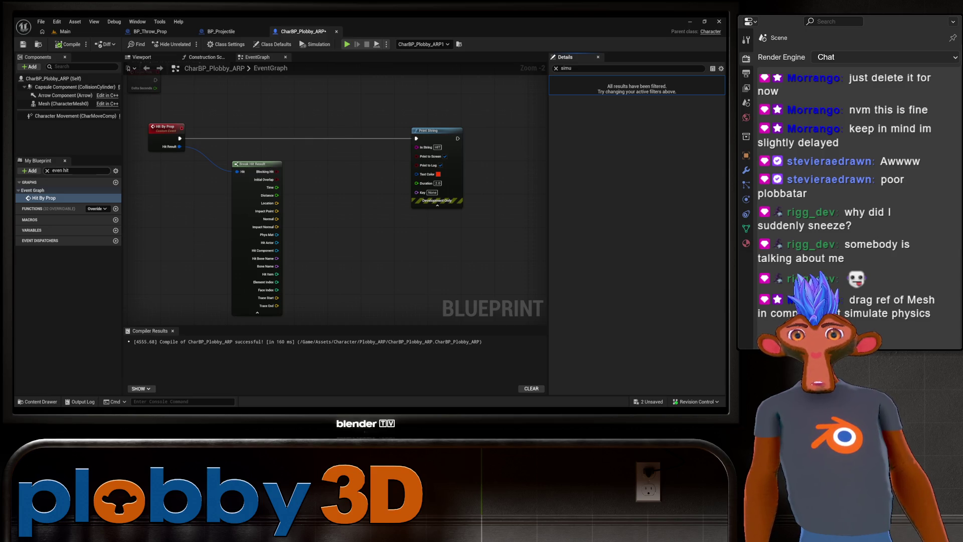
Add a Mesh reference with a Set Simulate Physics node, Simulate ticked.
click(53, 104)
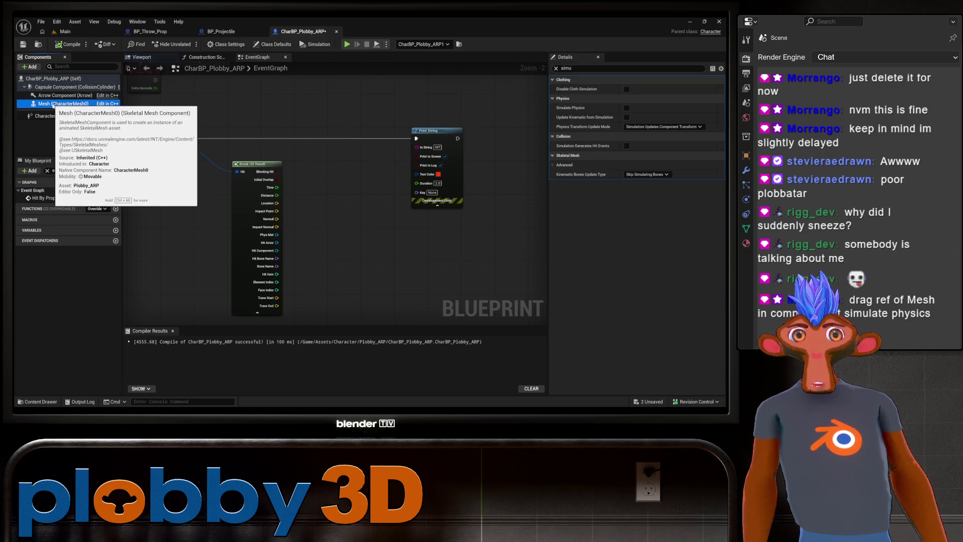
mouse_move(53, 105)
mouse_down()
mouse_move(374, 230)
mouse_move(345, 239)
mouse_move(393, 221)
mouse_move(366, 241)
mouse_up()
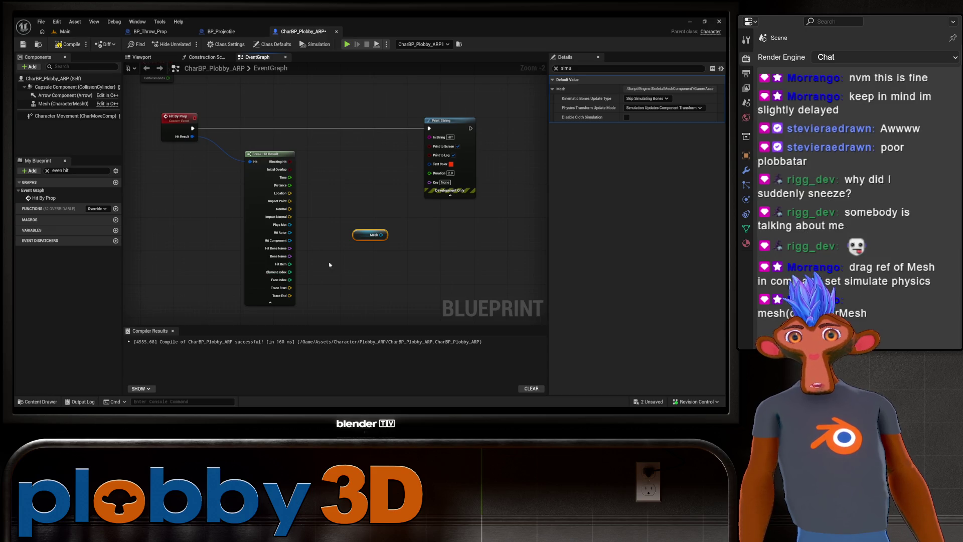
drag(284, 233, 345, 246)
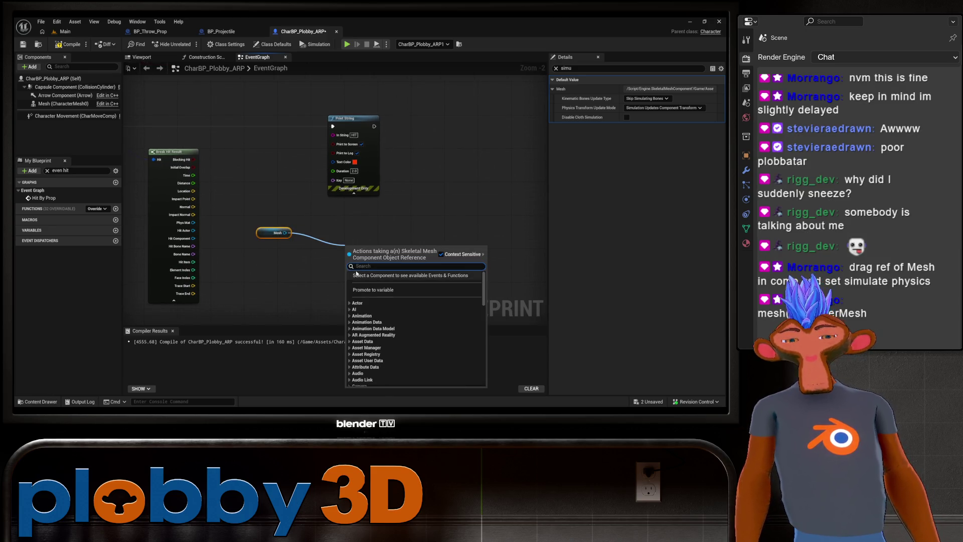
text(simul)
text(at)
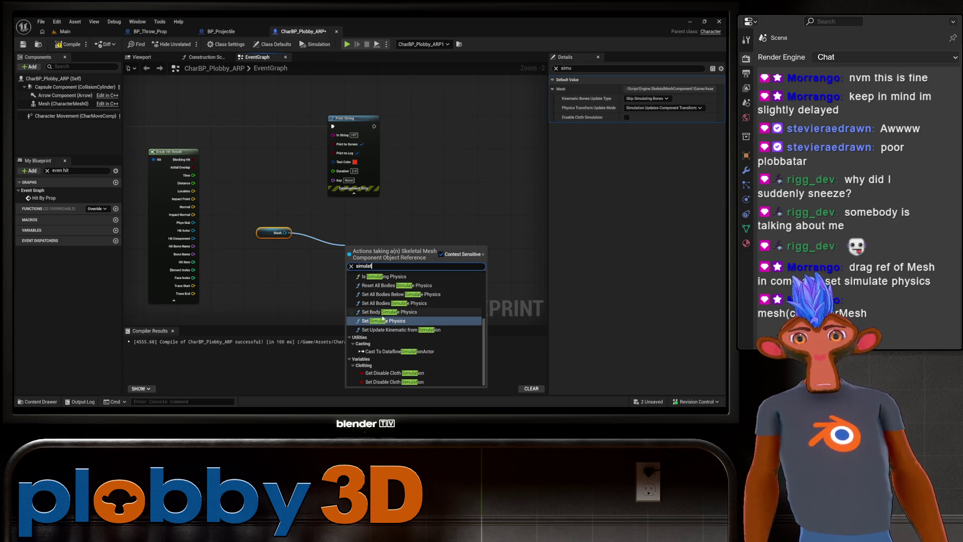
click(382, 321)
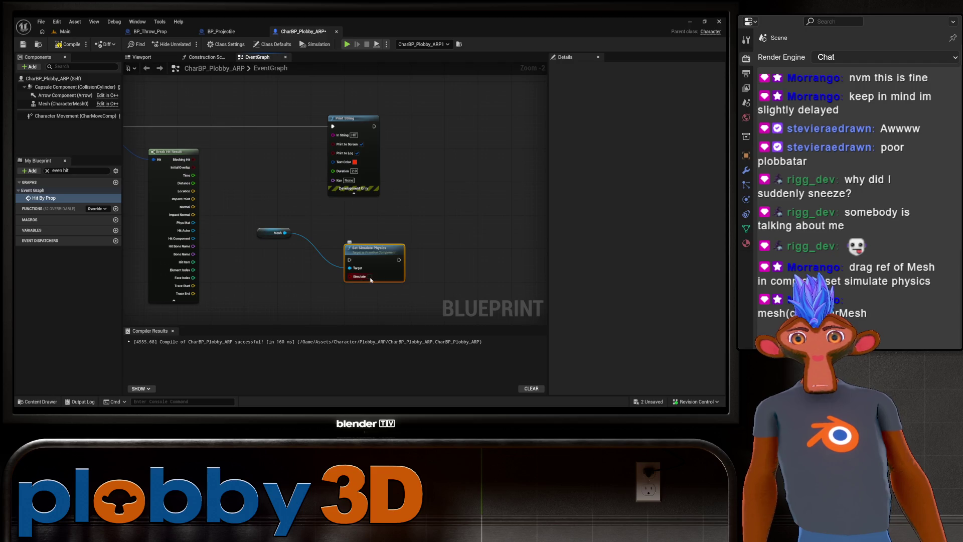
click(370, 276)
mouse_move(275, 265)
mouse_down()
mouse_move(284, 250)
mouse_move(377, 259)
mouse_up()
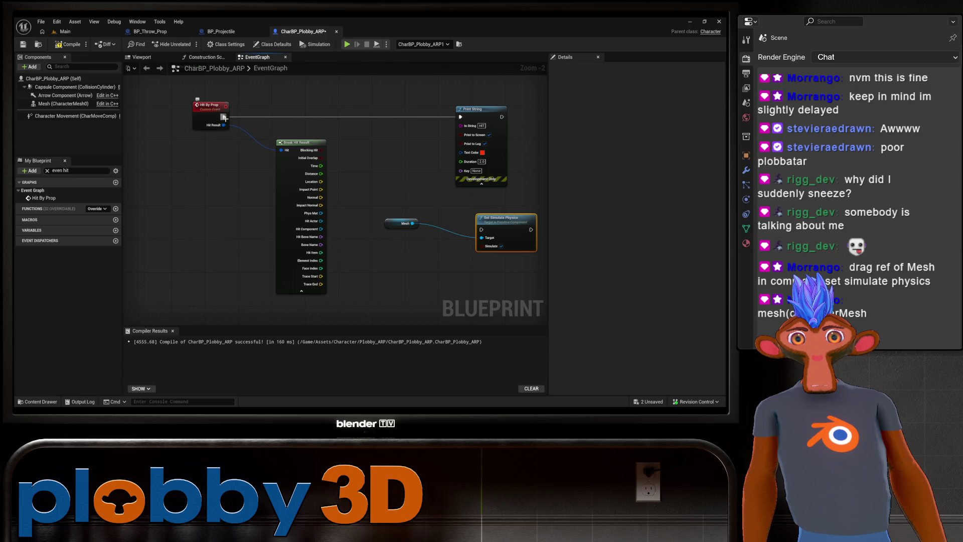
Wire Hit By Prop's execution into Set Simulate Physics and recompile.
mouse_move(225, 118)
mouse_down()
mouse_move(402, 226)
mouse_move(445, 237)
mouse_move(189, 230)
mouse_up()
drag(278, 170, 425, 177)
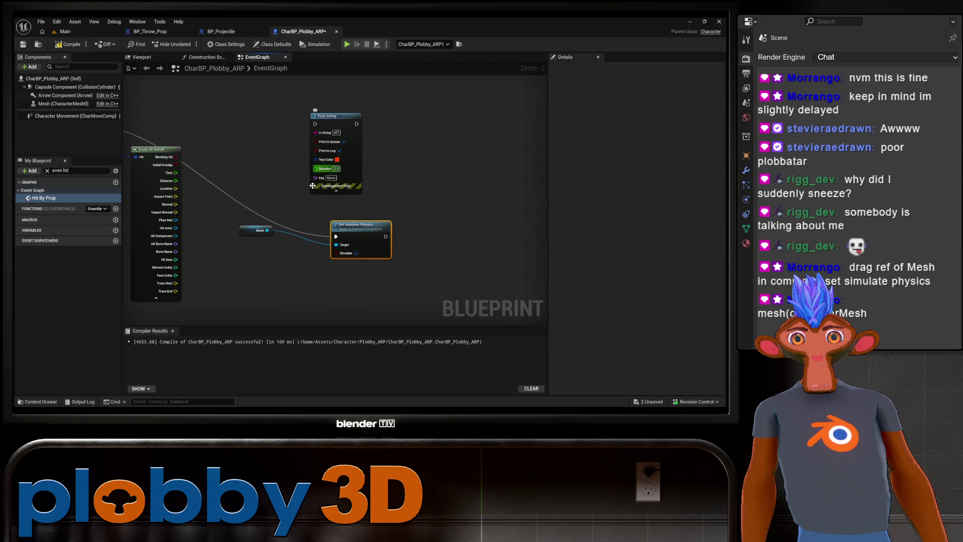
drag(312, 186, 333, 182)
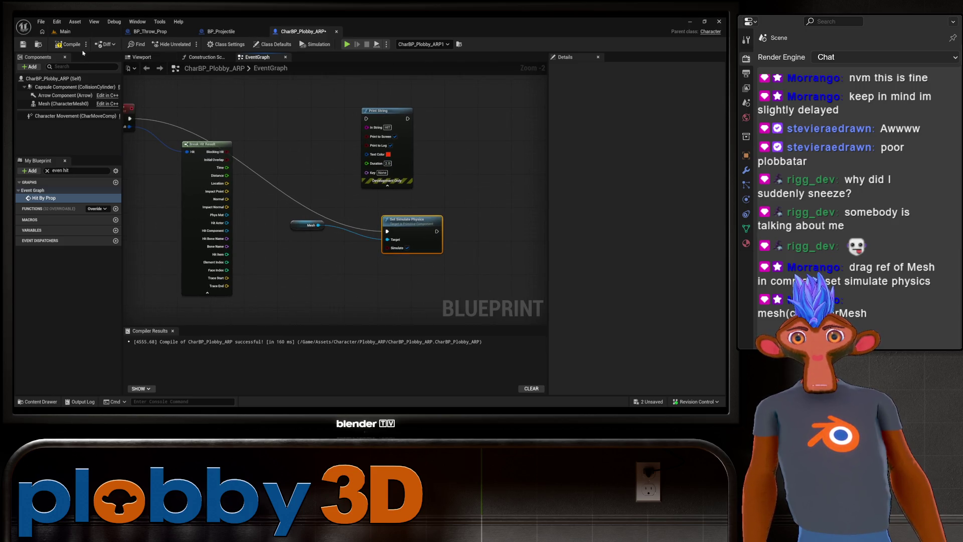
click(69, 45)
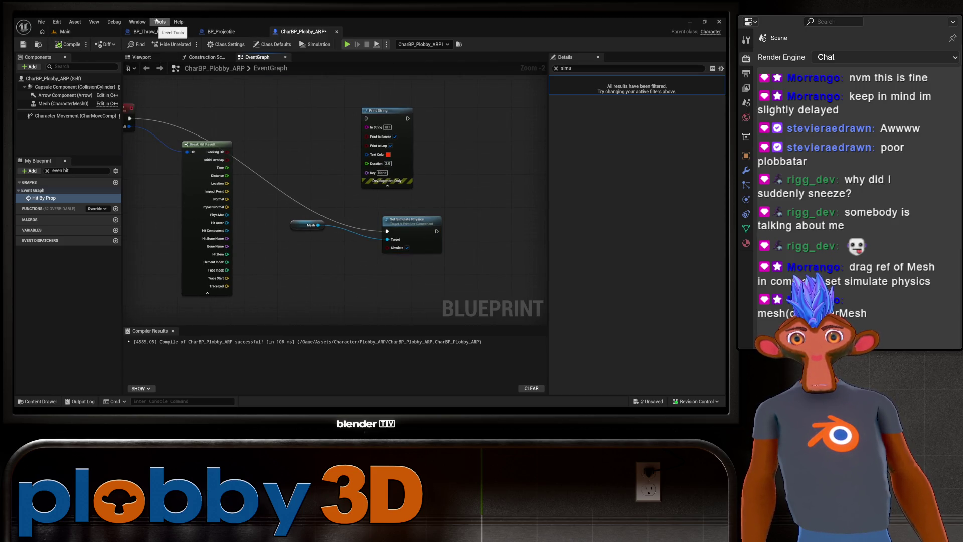
scroll(273, 241, down, 3)
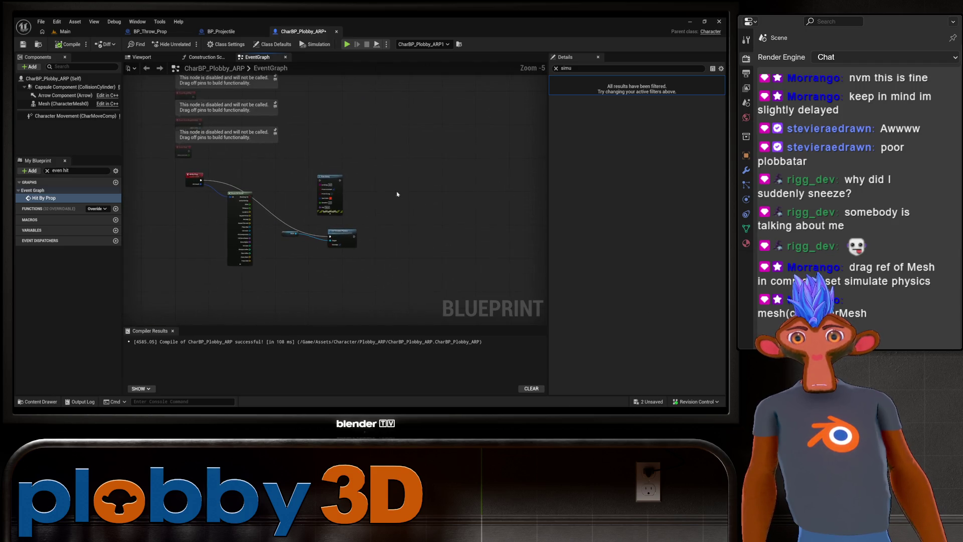
scroll(386, 180, up, 1)
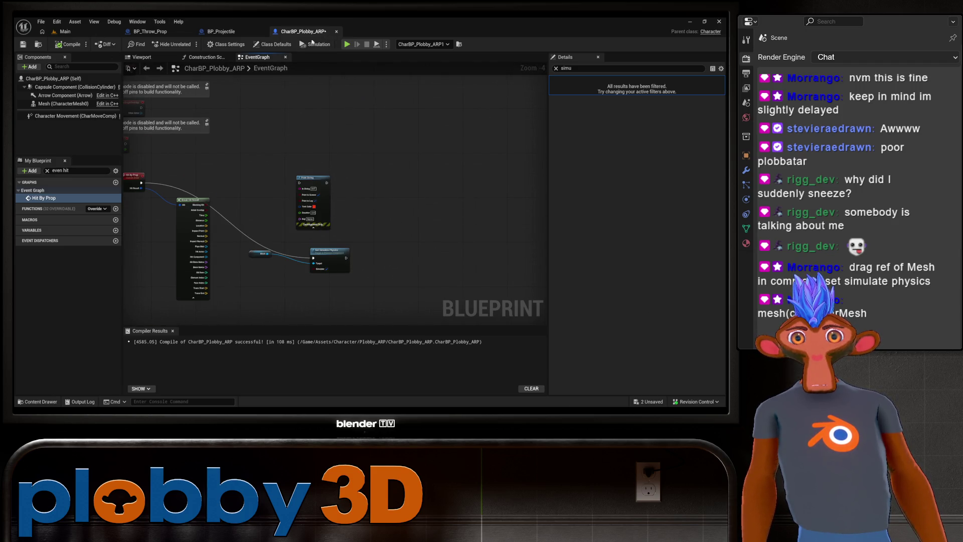
Run two Main-level play-tests of the hit ragdoll, then return to the Set Simulate Physics graph.
click(75, 33)
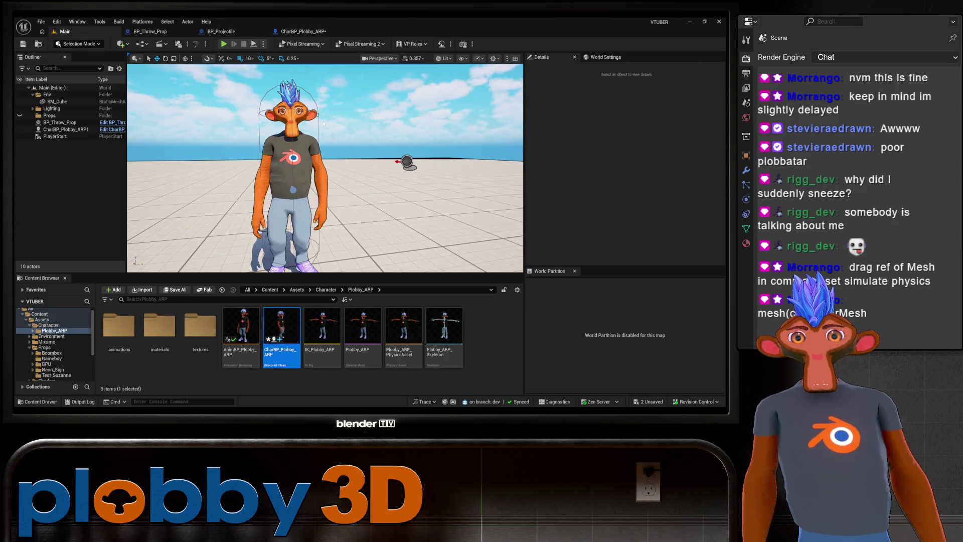
click(224, 43)
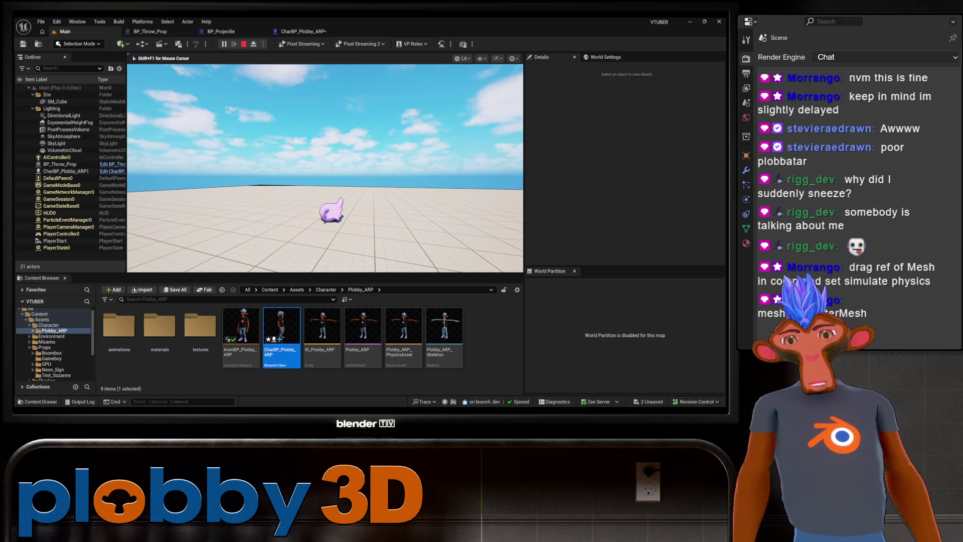
key(Escape)
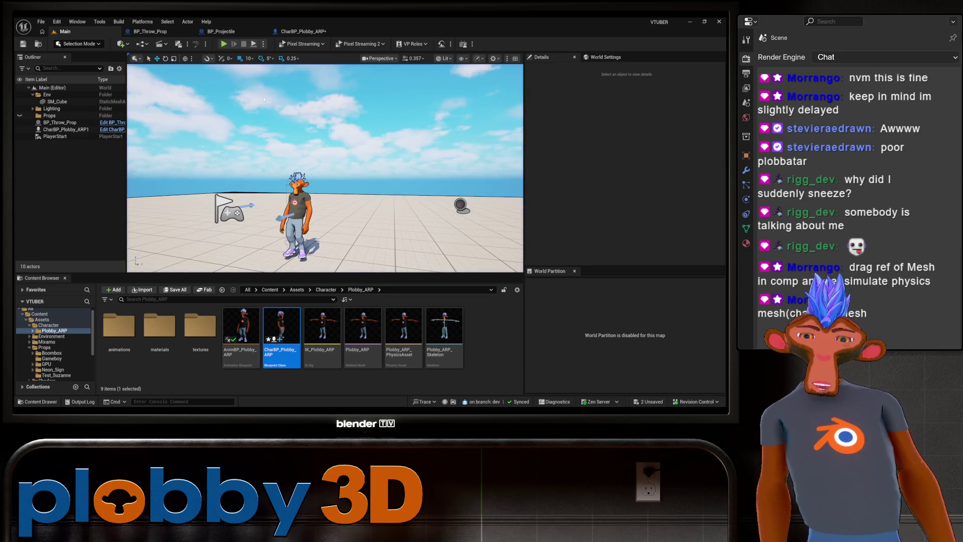
click(228, 44)
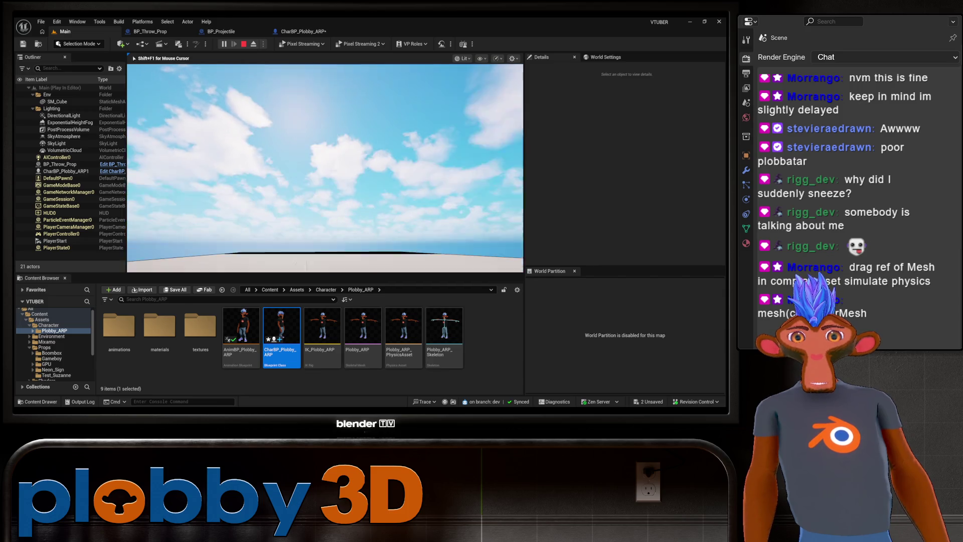
key(Escape)
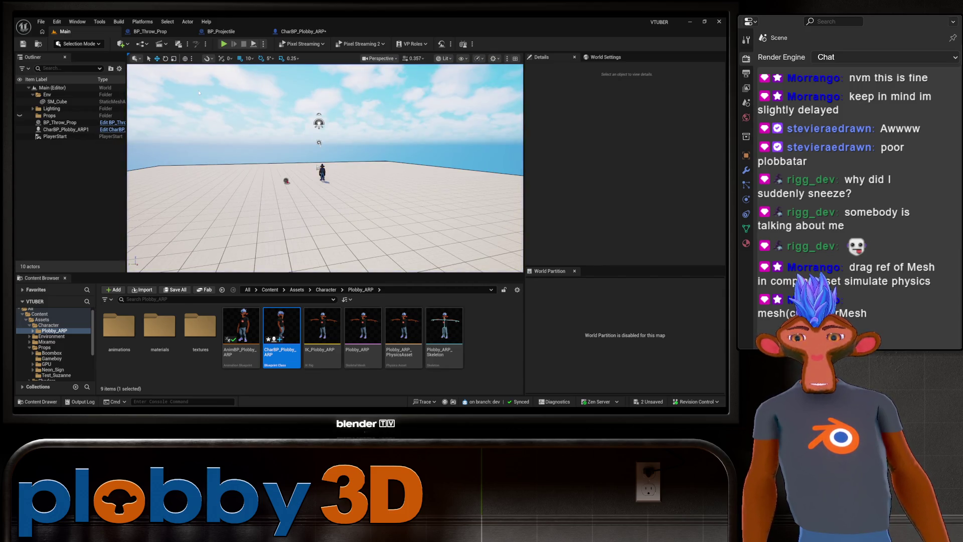
mouse_move(322, 210)
mouse_down()
mouse_move(309, 181)
mouse_move(258, 158)
mouse_up()
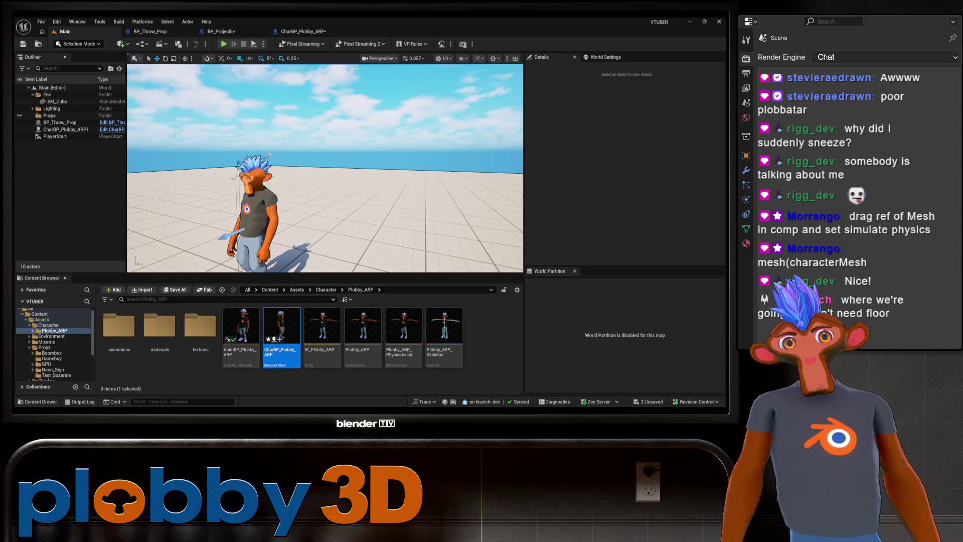
click(301, 31)
scroll(375, 178, up, 4)
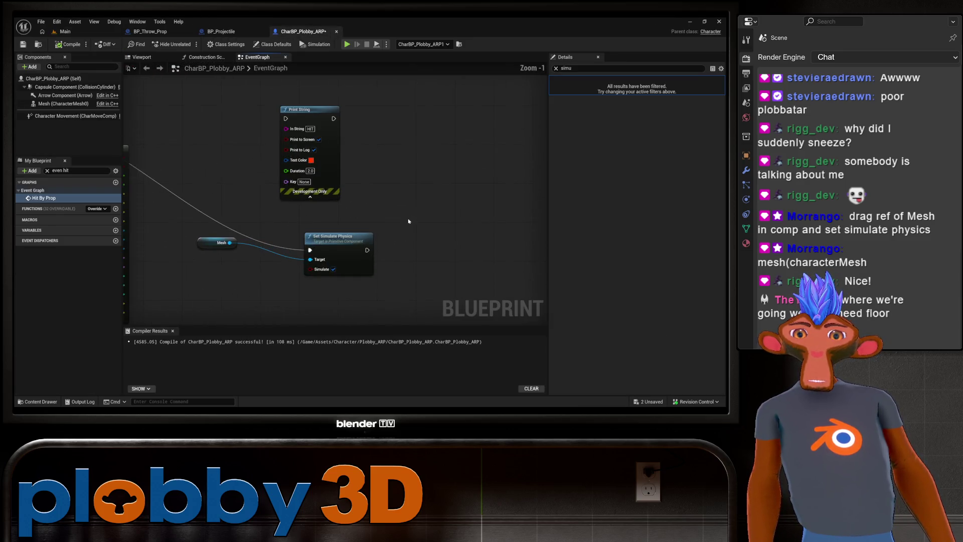
Reposition the Set Simulate Physics node, save CharBP_Plobby_ARP, and return to the Main level.
drag(354, 210, 365, 188)
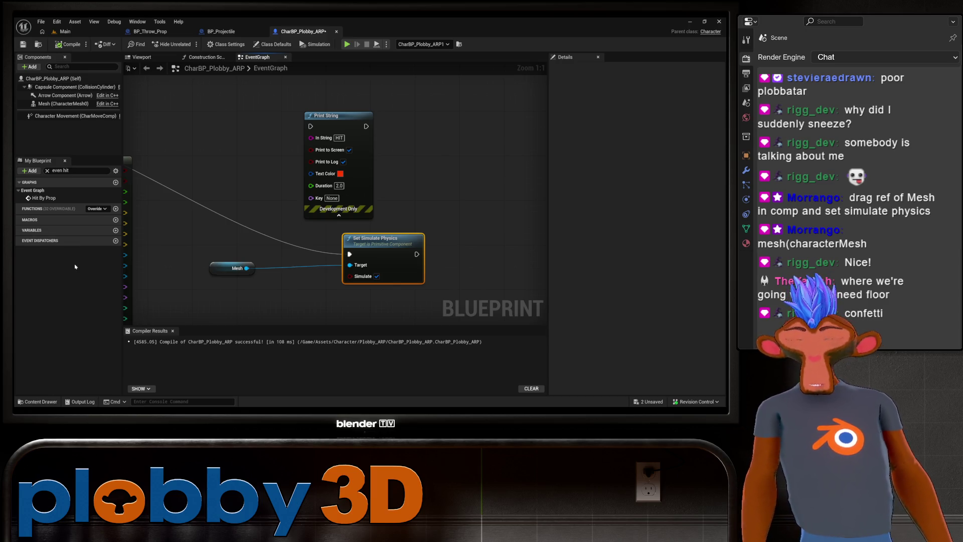
key(ctrl+s)
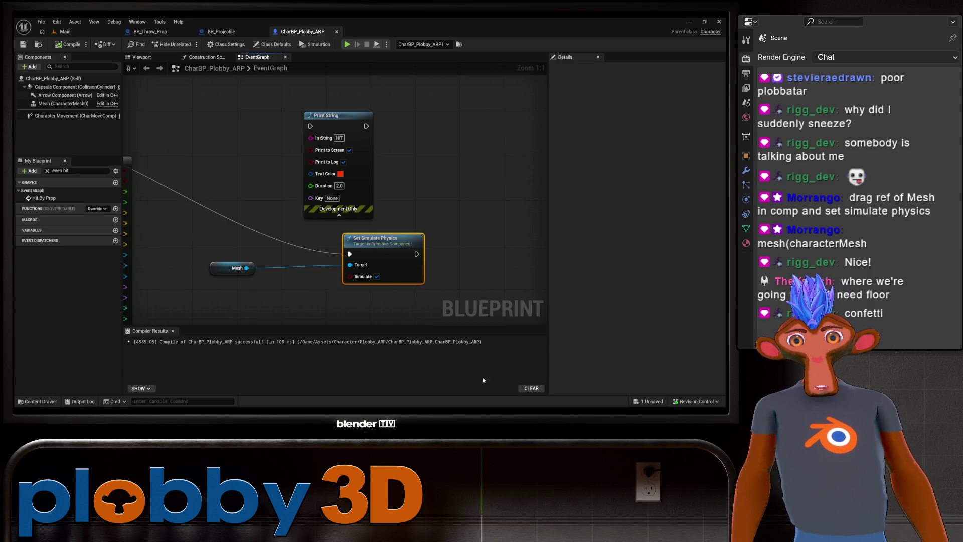
click(62, 31)
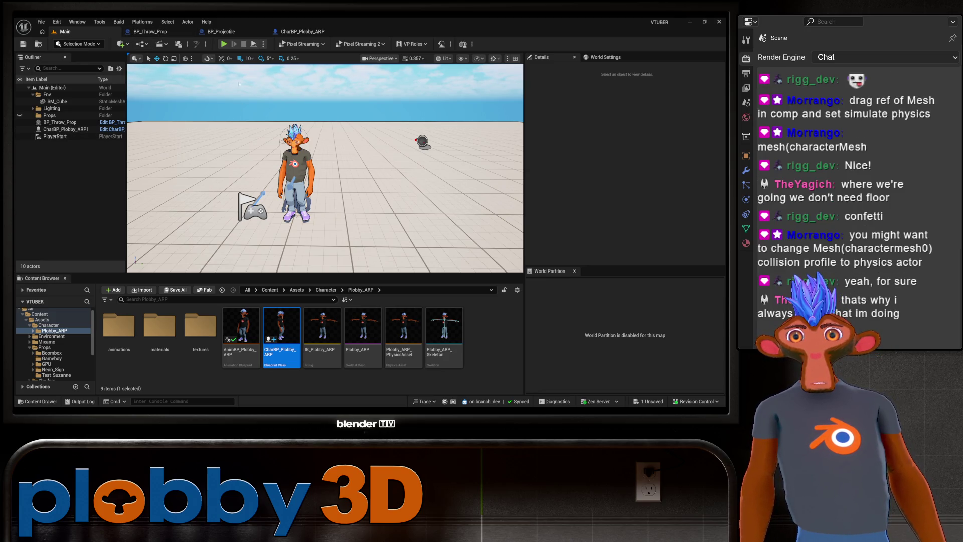
Reopen the CharBP_Plobby_ARP blueprint's event graph.
click(301, 31)
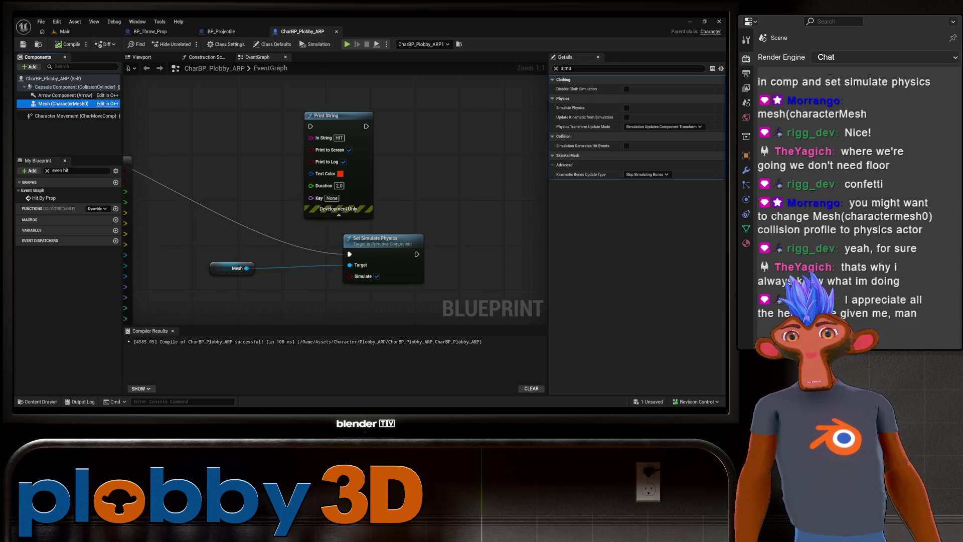
Filter Details by 'collis' and set the Mesh's Collision Presets to PhysicsActor.
click(602, 69)
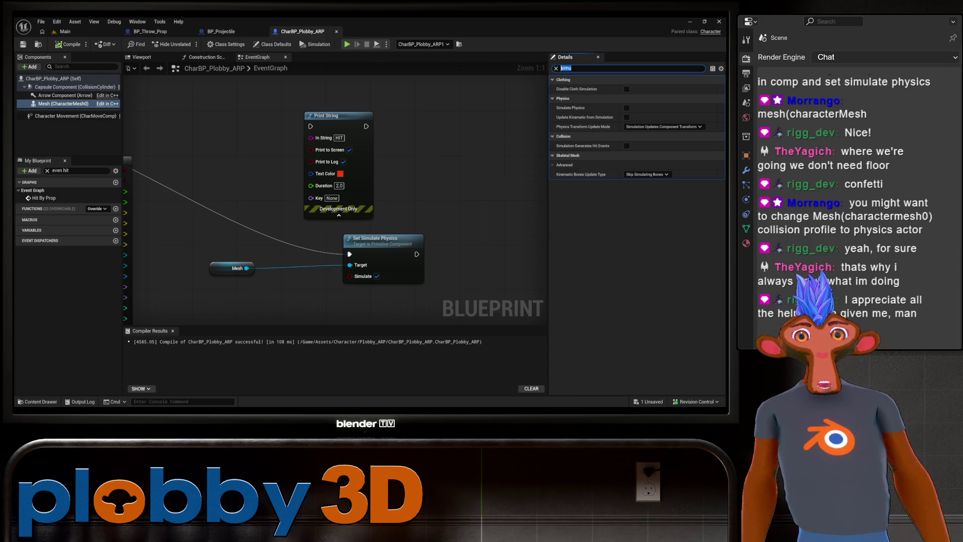
text(collis)
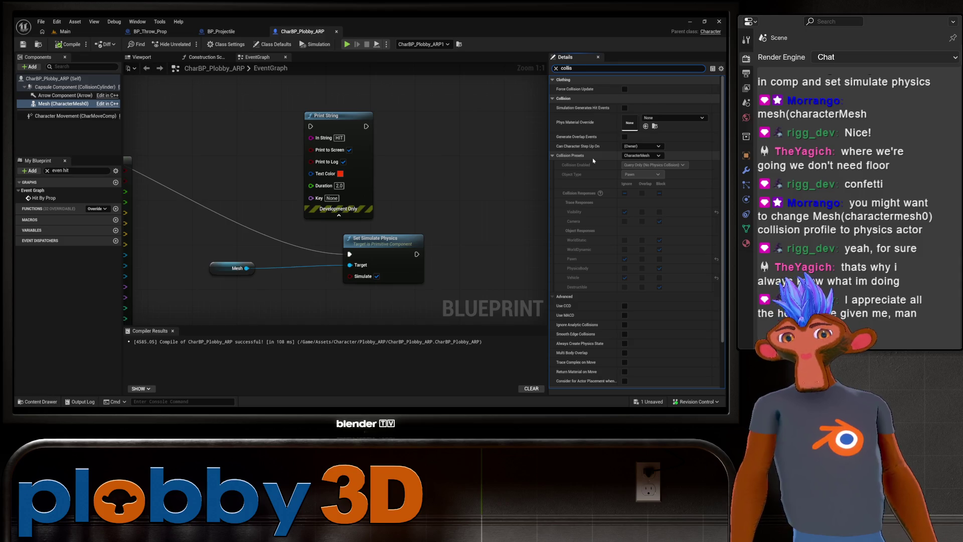
click(640, 156)
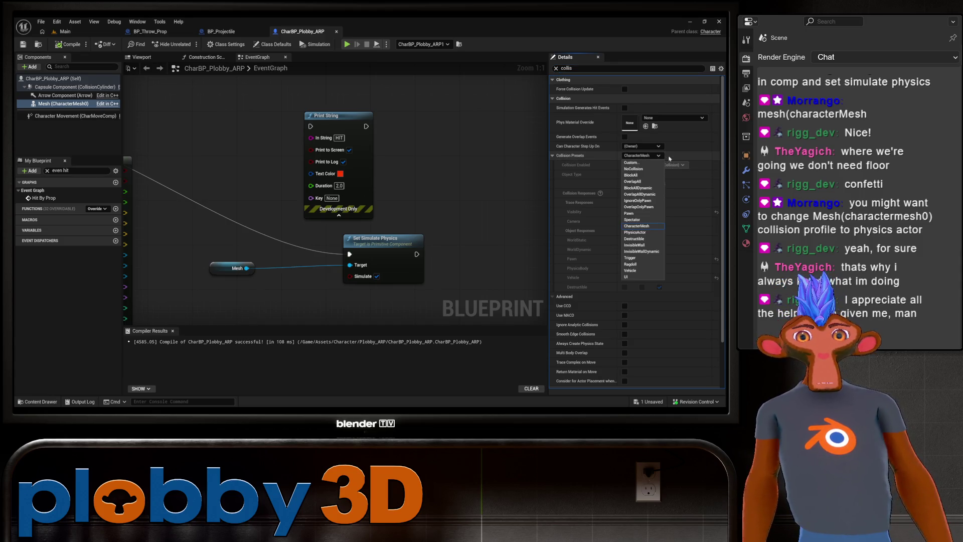
click(635, 232)
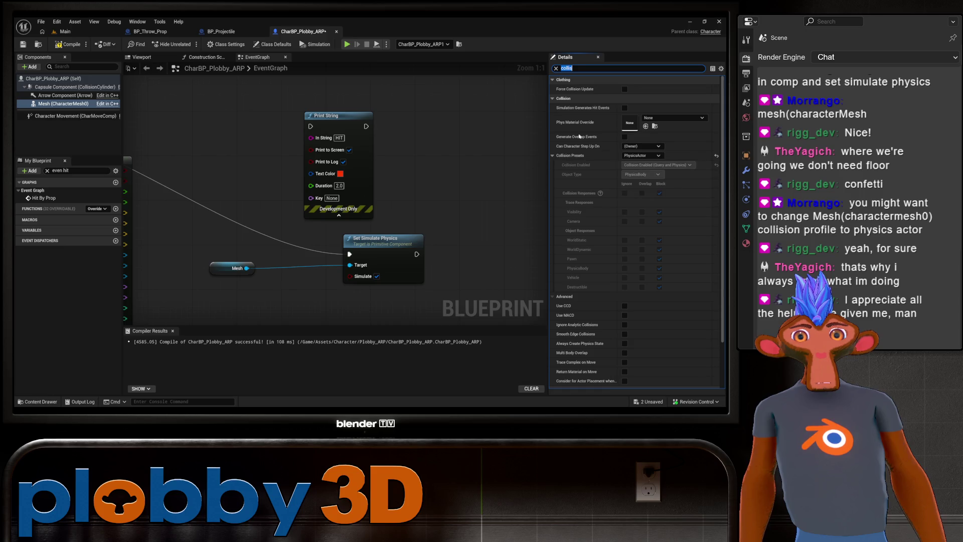
Recompile CharBP_Plobby_ARP and go back to the Main level.
click(71, 44)
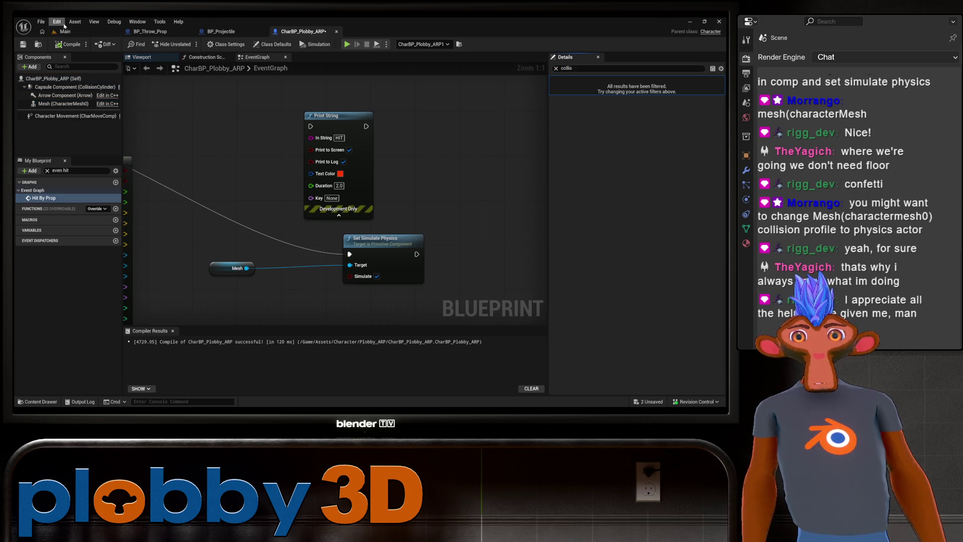
click(63, 31)
click(301, 31)
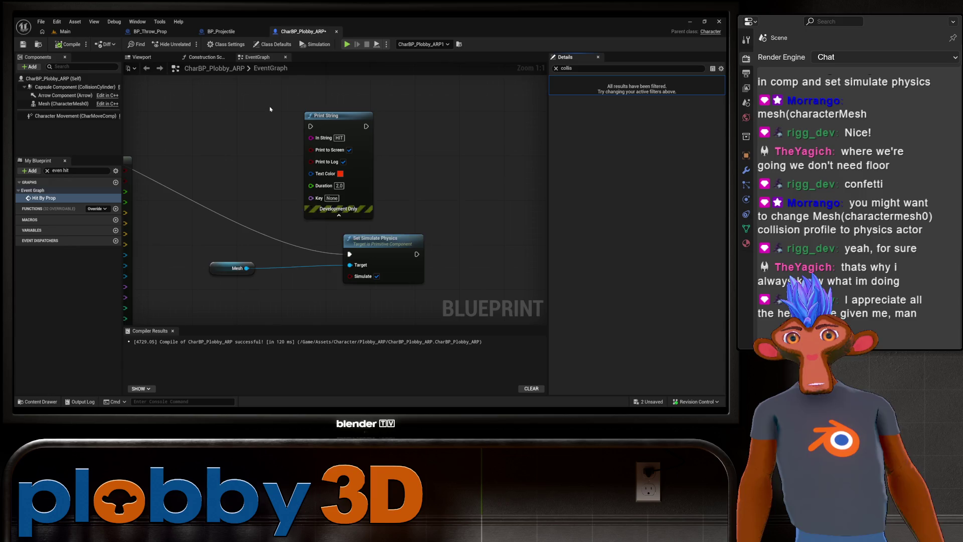
click(62, 31)
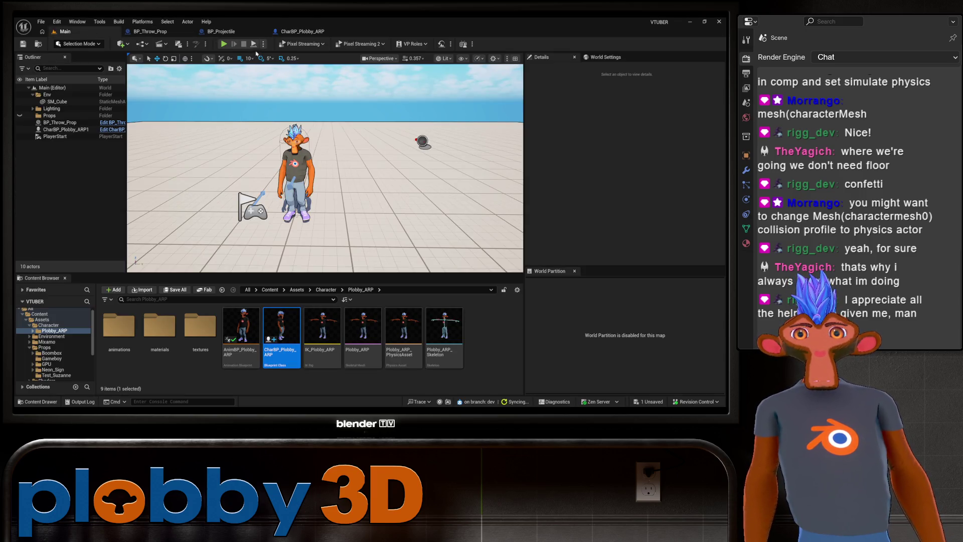
Play-test the level as thrown props ragdoll the character, then stop with Esc.
click(224, 44)
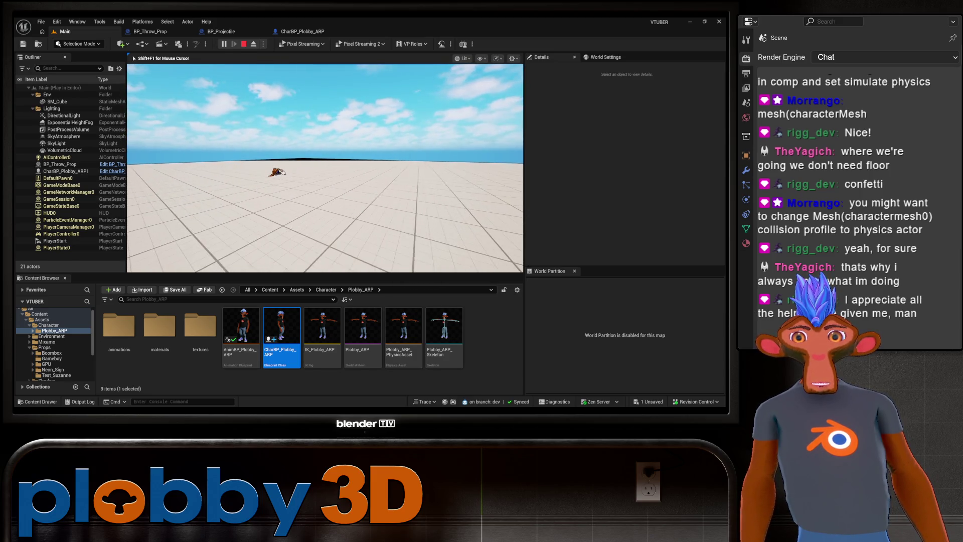
key(Escape)
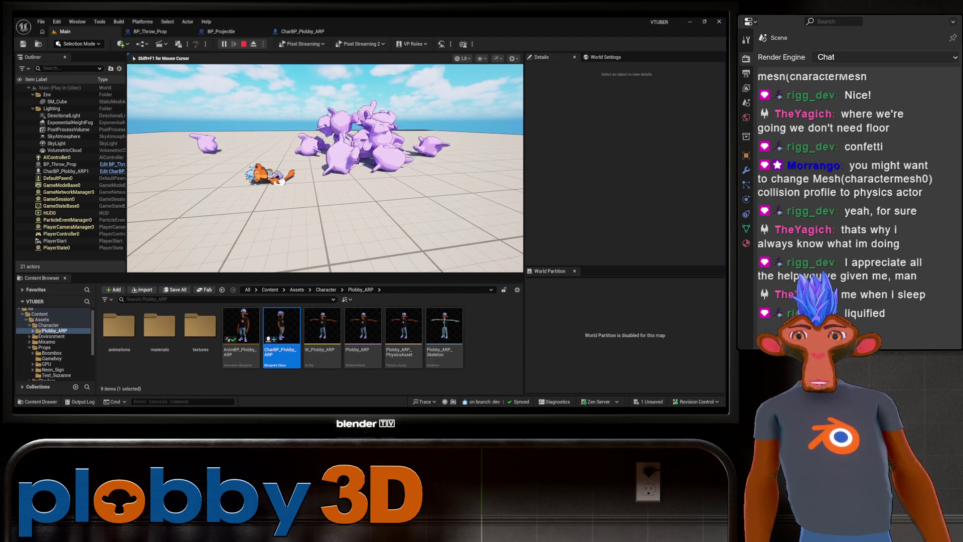
key(Escape)
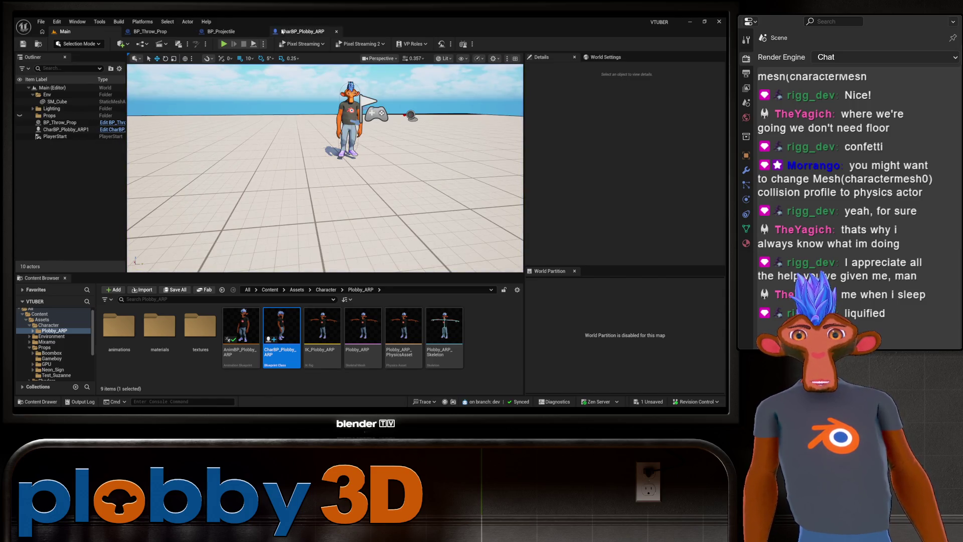
Reopen CharBP_Plobby_ARP and inspect the Mesh component's collision settings.
click(290, 32)
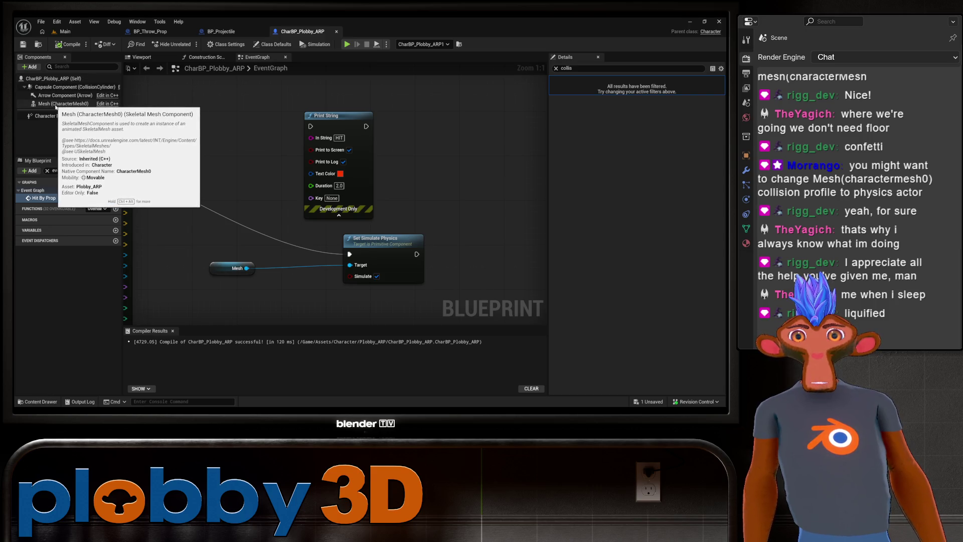
mouse_move(60, 104)
mouse_down()
mouse_move(46, 101)
mouse_move(53, 89)
mouse_up()
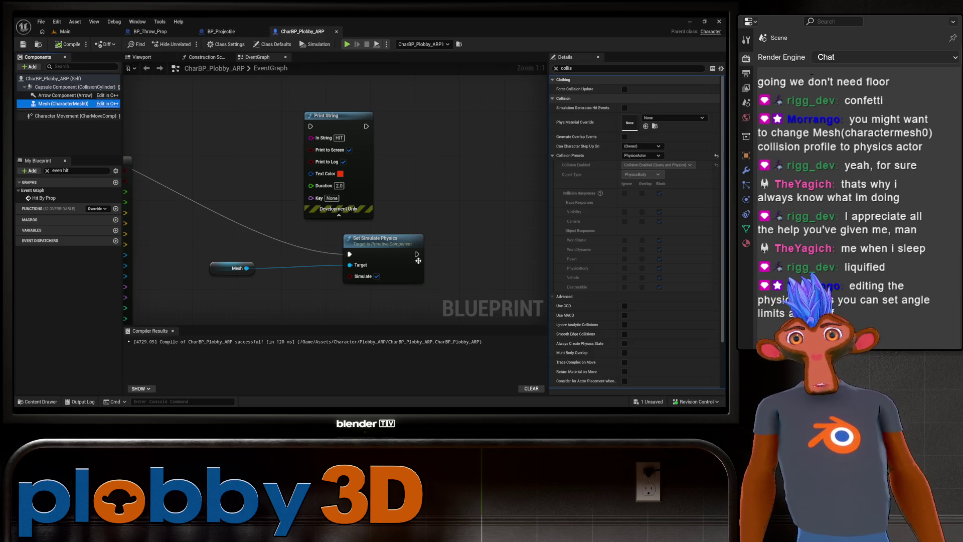
scroll(458, 236, down, 2)
scroll(415, 101, up, 2)
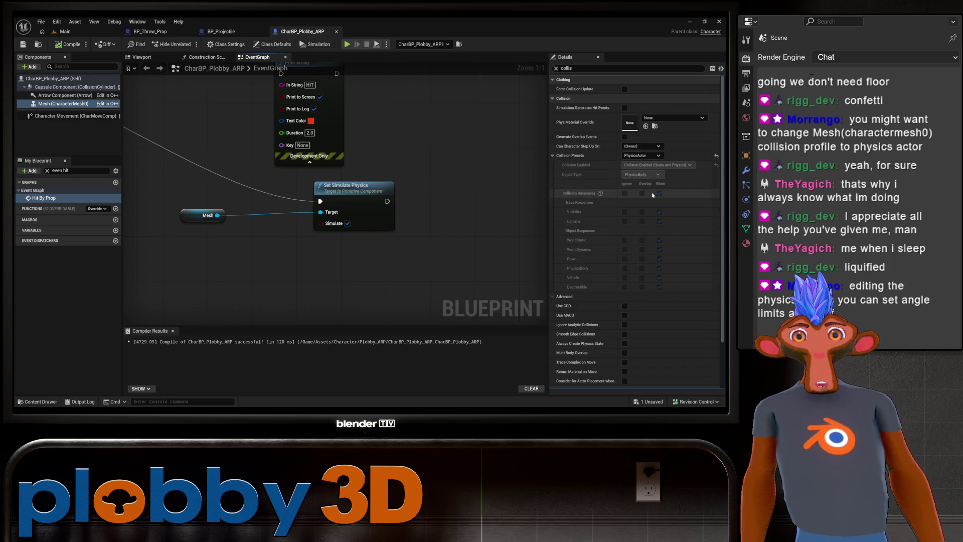
scroll(587, 165, down, 2)
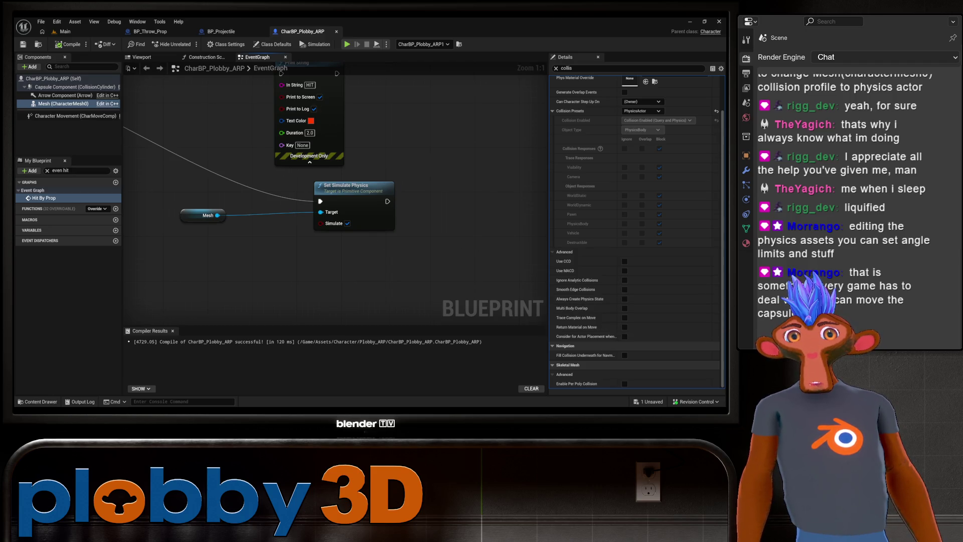
Frame the Hit By Prop to Set Simulate Physics chain, then inspect Capsule Component details.
drag(374, 210, 720, 239)
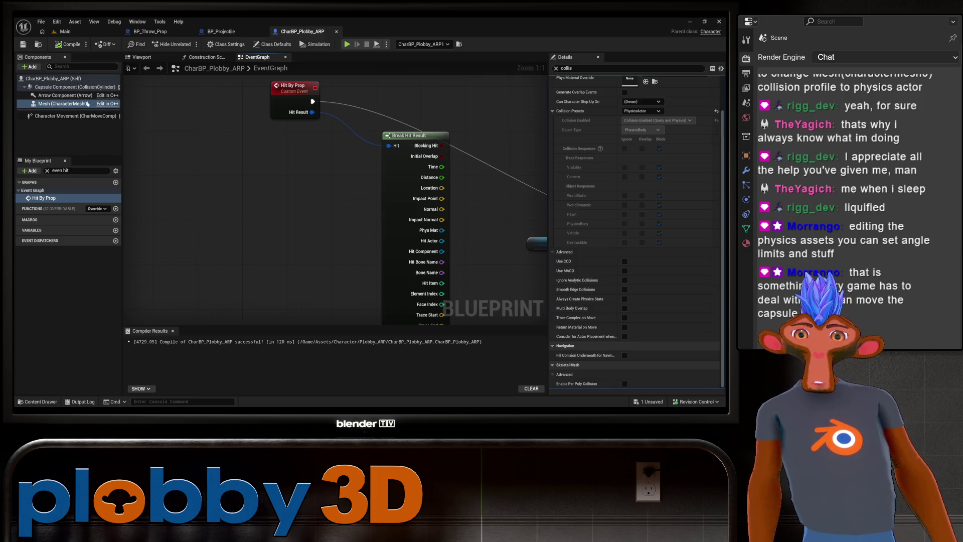
mouse_move(502, 236)
mouse_down()
mouse_move(238, 219)
mouse_move(420, 222)
mouse_up()
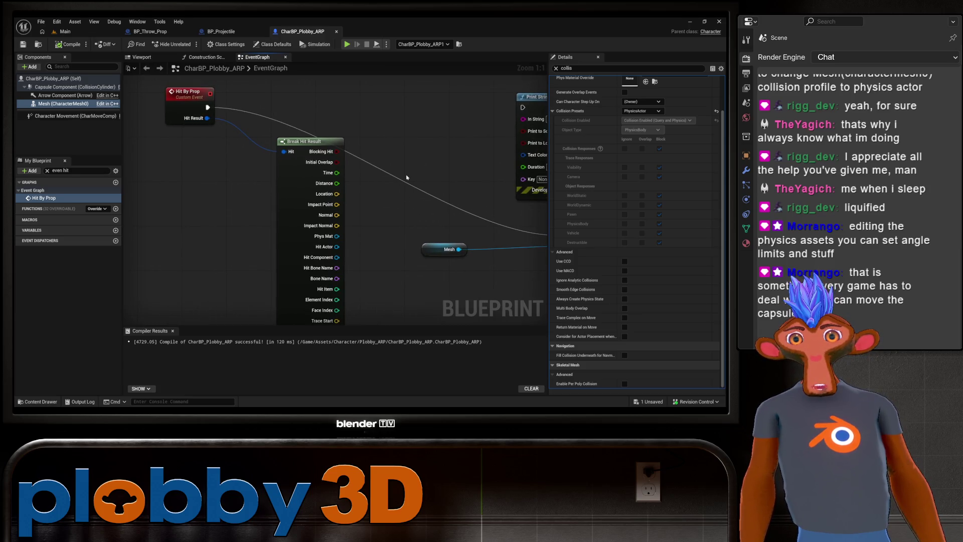
mouse_move(407, 177)
mouse_down()
mouse_move(270, 181)
mouse_move(317, 175)
mouse_move(330, 159)
mouse_up()
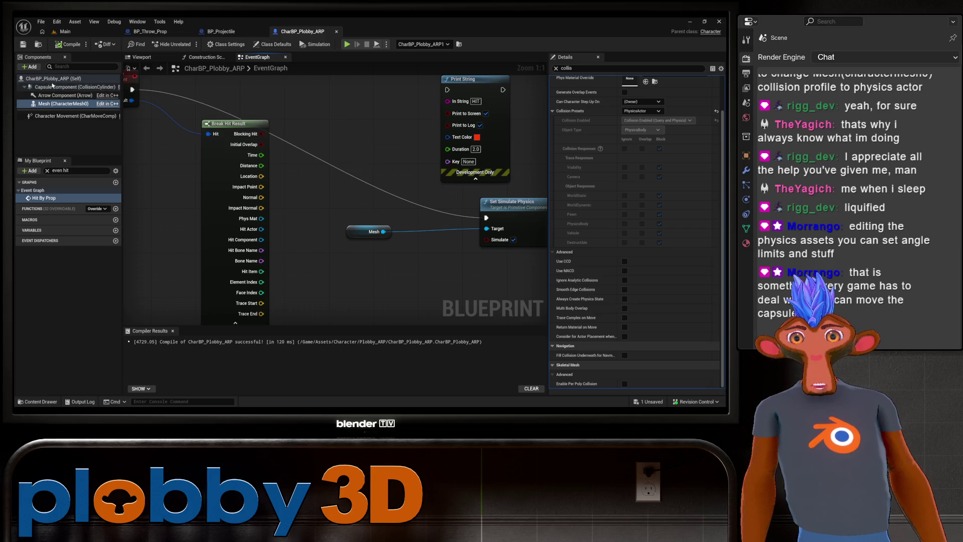
click(52, 86)
scroll(226, 166, down, 6)
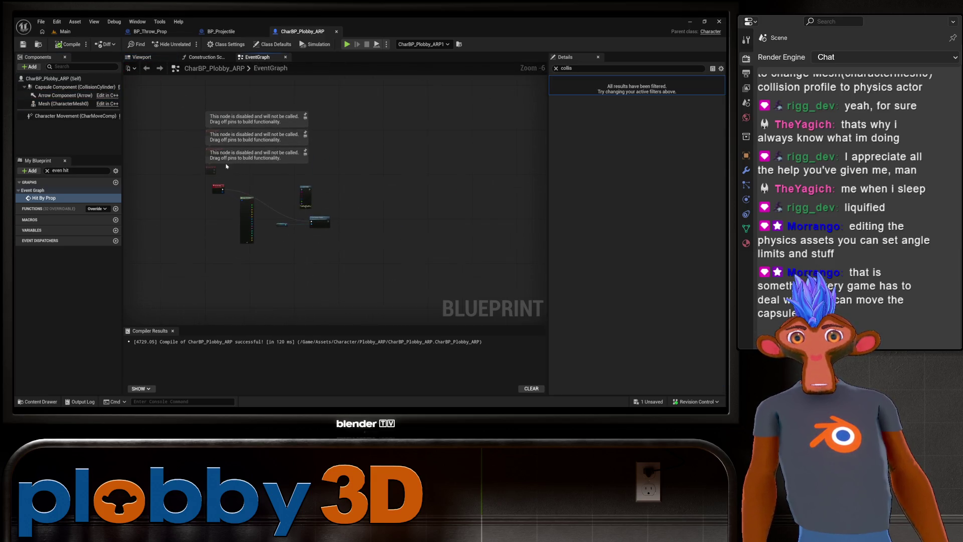
scroll(227, 166, up, 4)
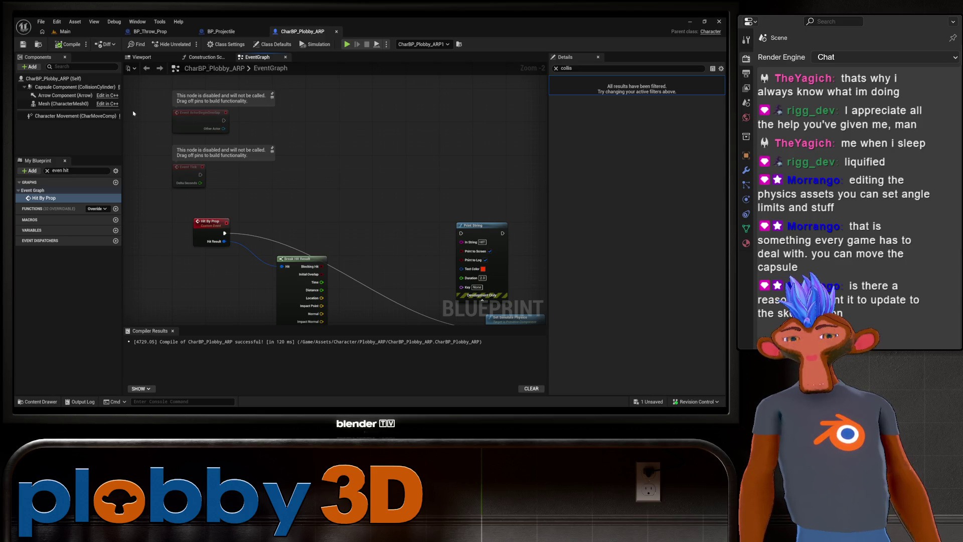
Compile the character blueprint, switch to the Main level, and start another play-test.
click(67, 45)
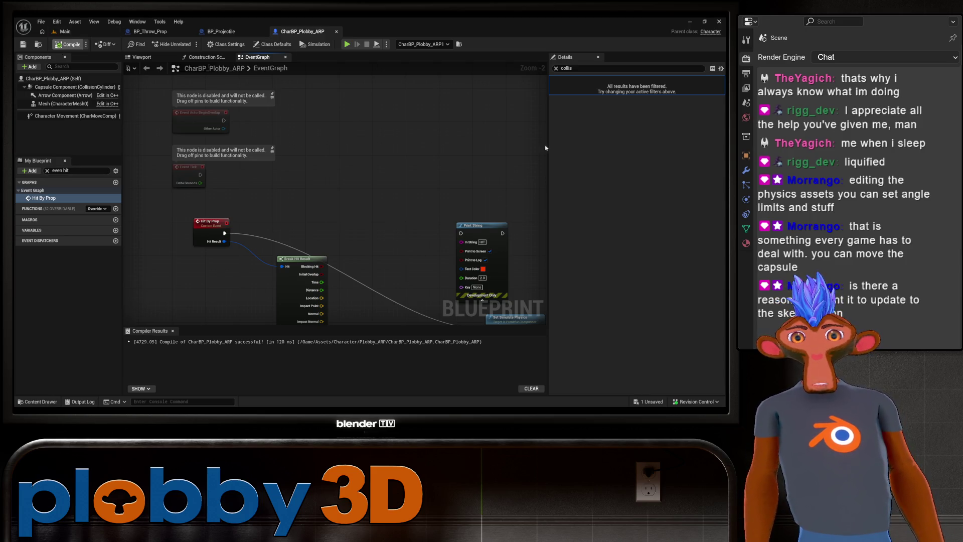
click(64, 32)
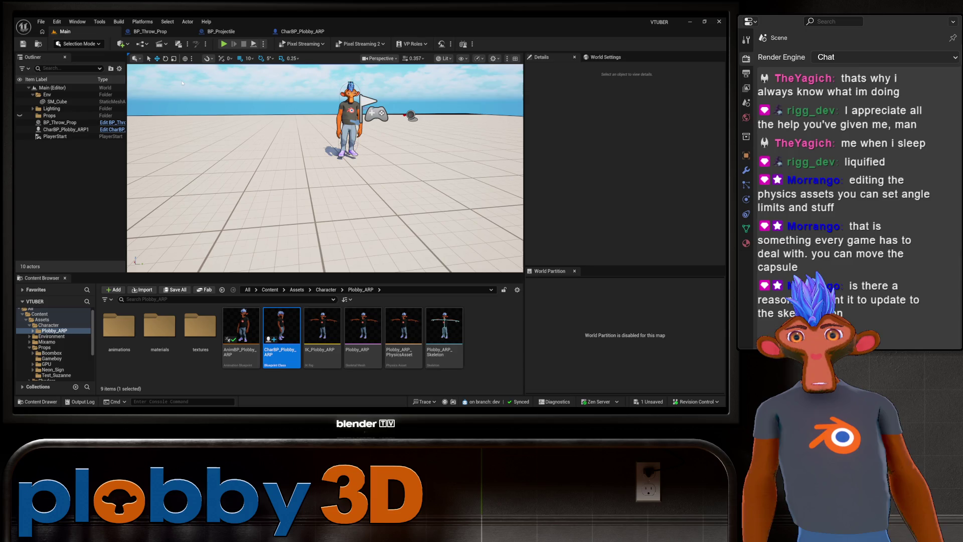
click(225, 44)
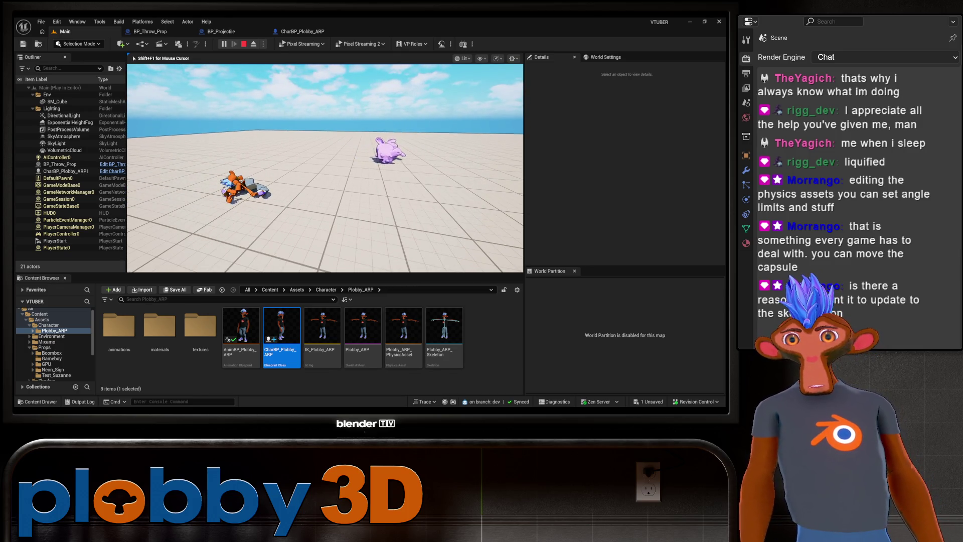
Stop the play-test with Esc to return to the editable Main level.
key(Escape)
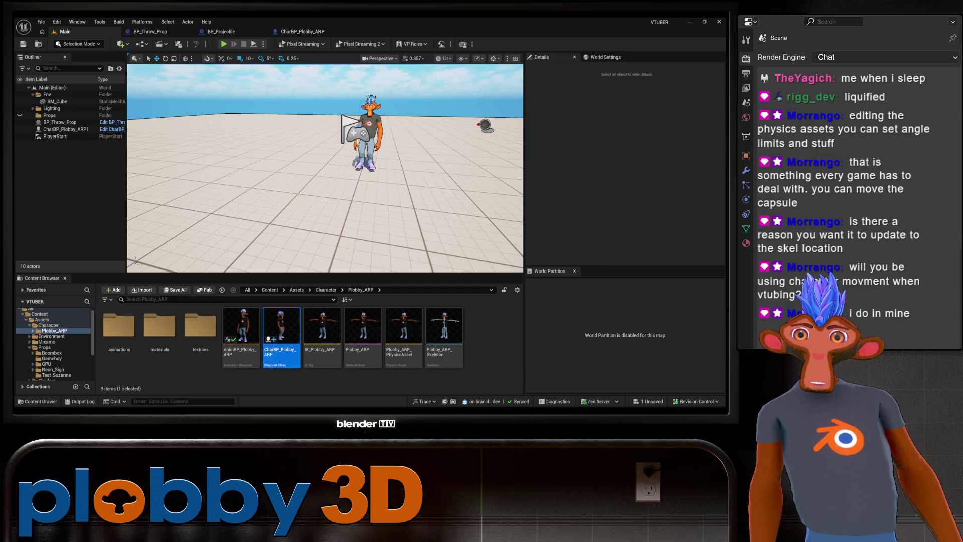
Frame the whole character and run a short play-test, ending it with Esc.
drag(315, 68, 315, 69)
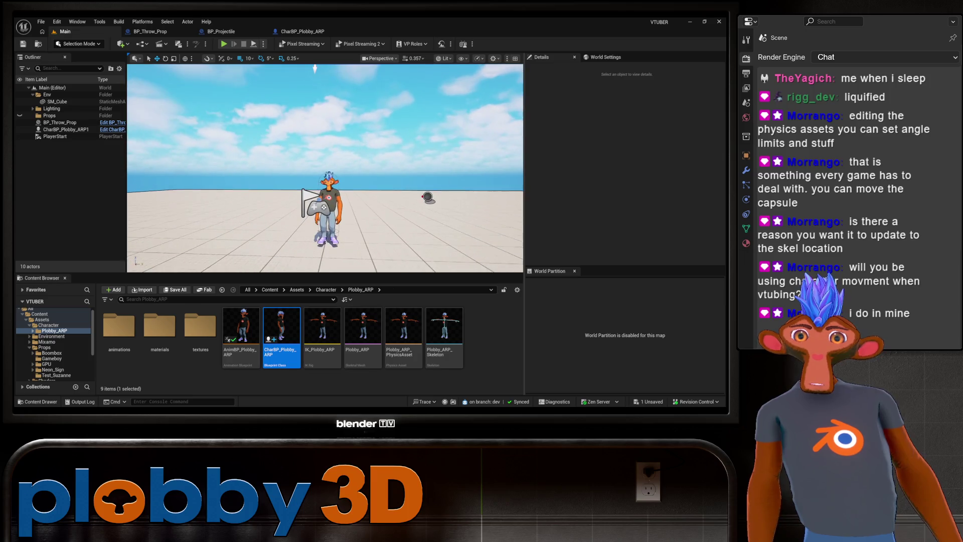
click(224, 43)
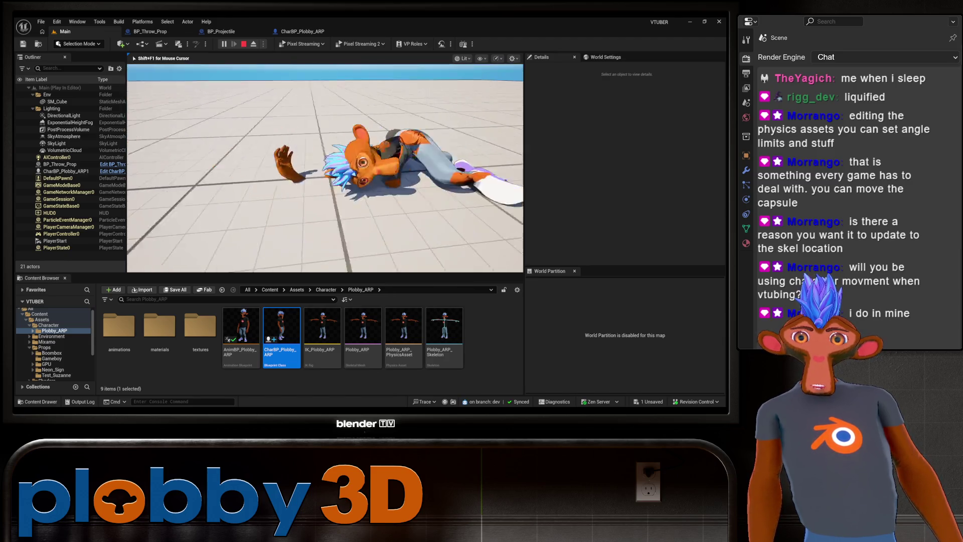
key(Escape)
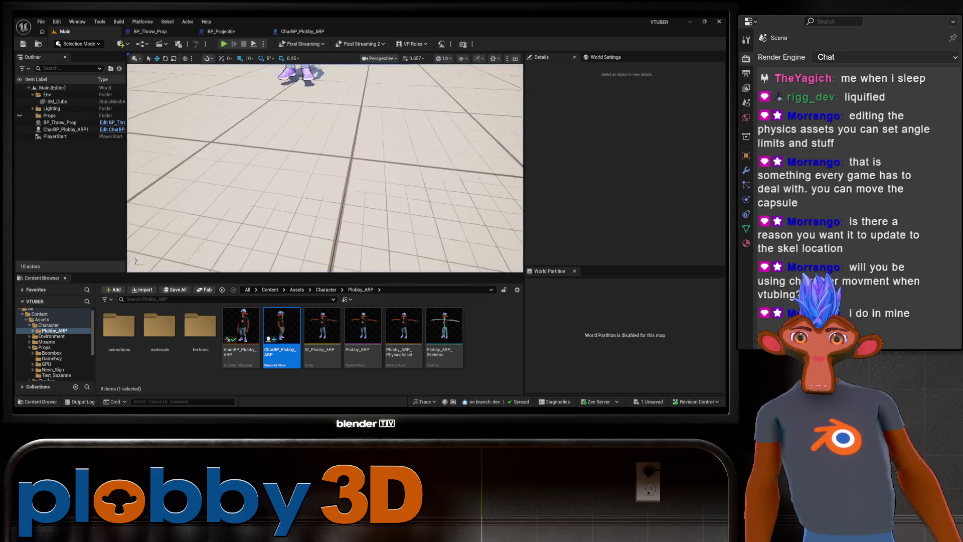
Orbit the viewport around the character, then play-test again with Alt+P and stop.
drag(325, 169, 352, 130)
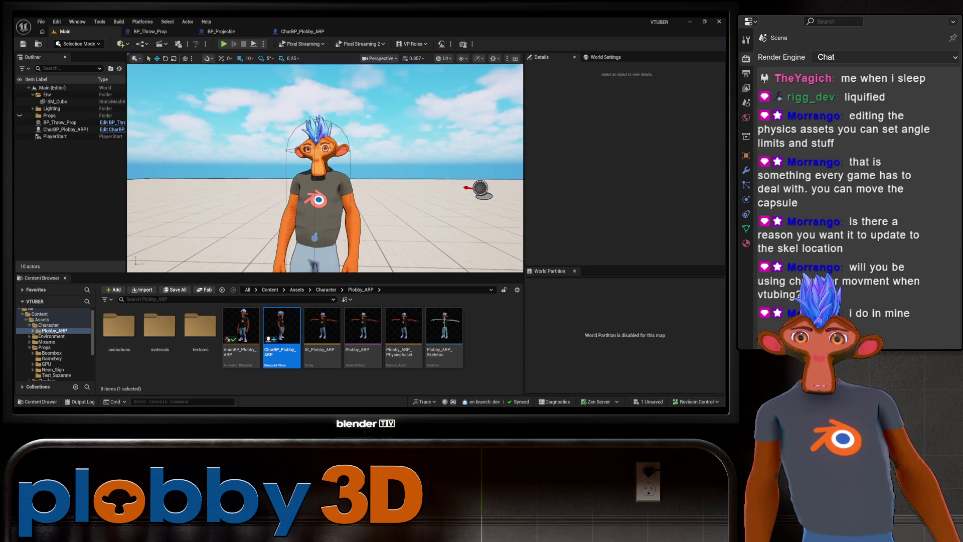
mouse_move(325, 160)
mouse_down()
mouse_move(352, 155)
mouse_move(341, 166)
mouse_move(297, 165)
mouse_up()
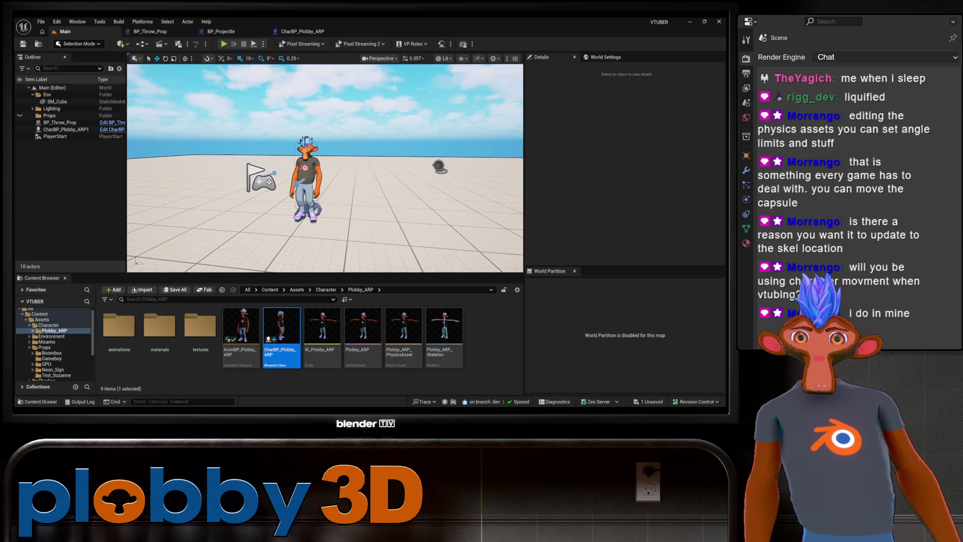
mouse_move(364, 171)
mouse_down()
mouse_move(351, 171)
mouse_move(358, 162)
mouse_up()
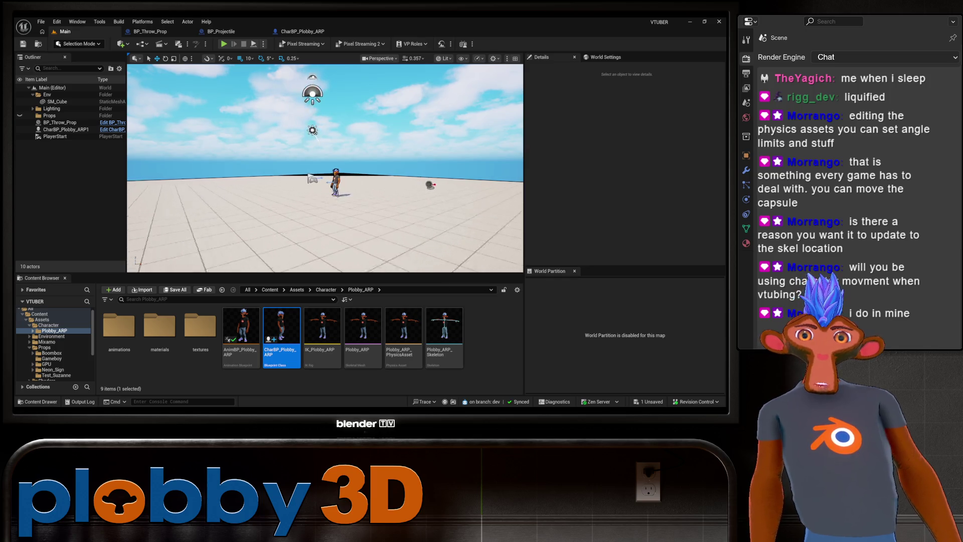
drag(357, 162, 349, 133)
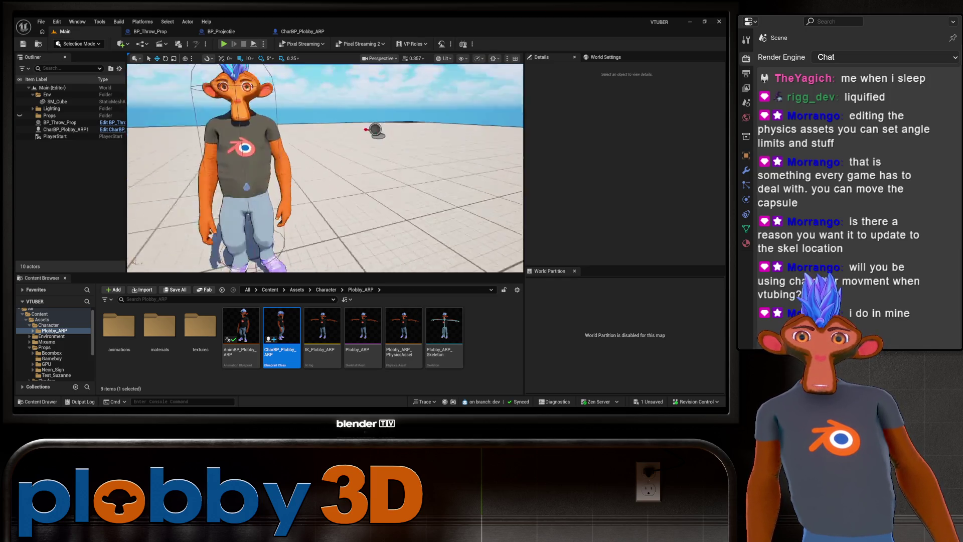
mouse_move(341, 166)
mouse_down()
mouse_move(338, 179)
mouse_move(279, 166)
mouse_up()
key(alt+p)
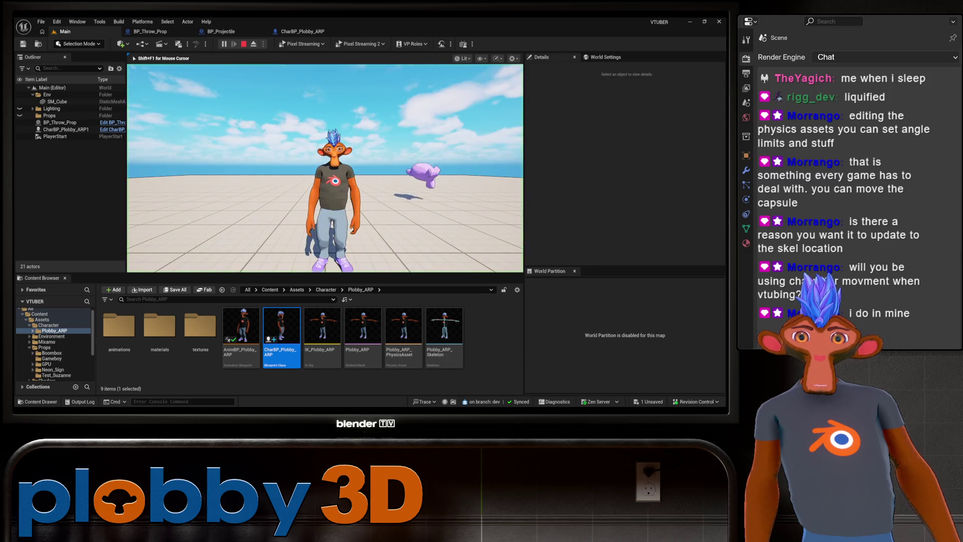
key(Escape)
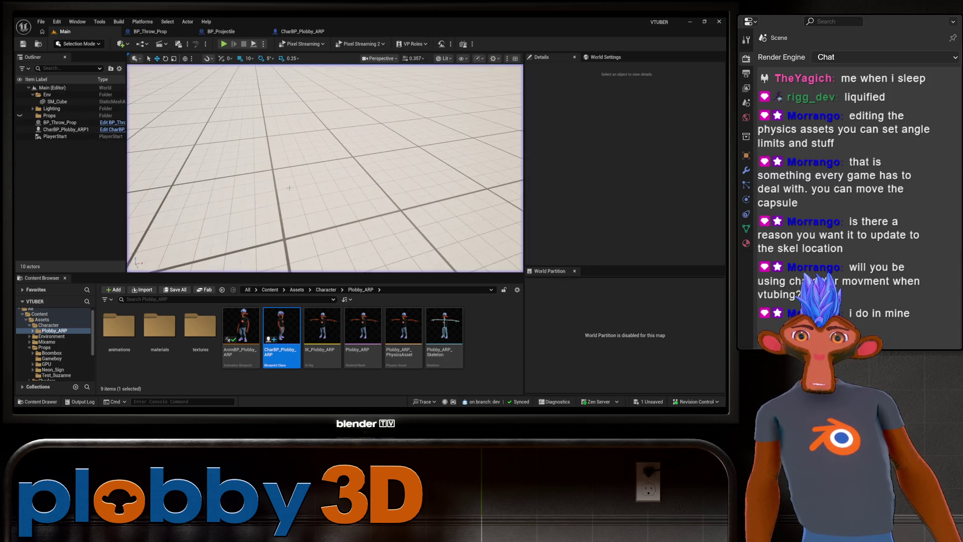
Reopen CharBP_Plobby_ARP and pan to the Set Simulate Physics and Hit By Prop nodes.
click(295, 32)
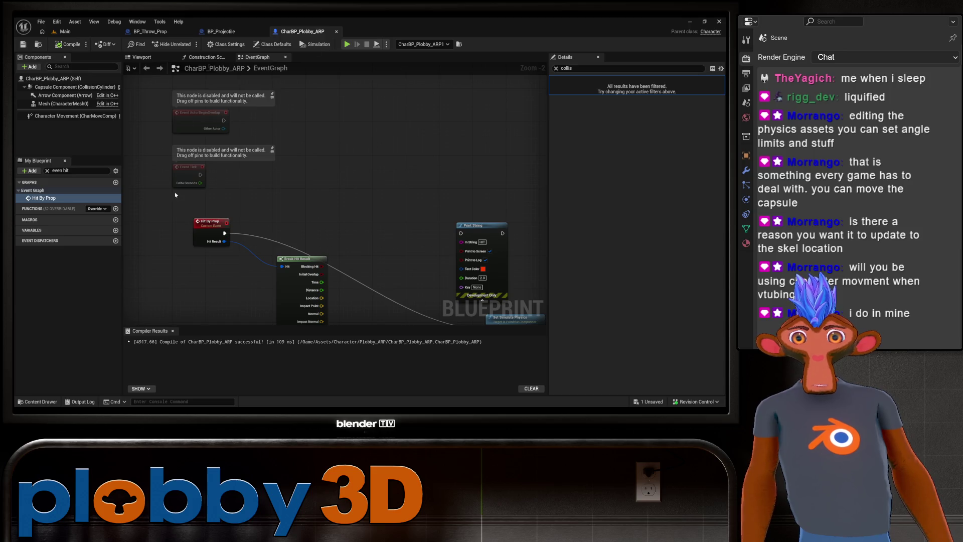
mouse_move(176, 195)
mouse_down()
mouse_move(288, 220)
mouse_move(269, 125)
mouse_up()
click(403, 213)
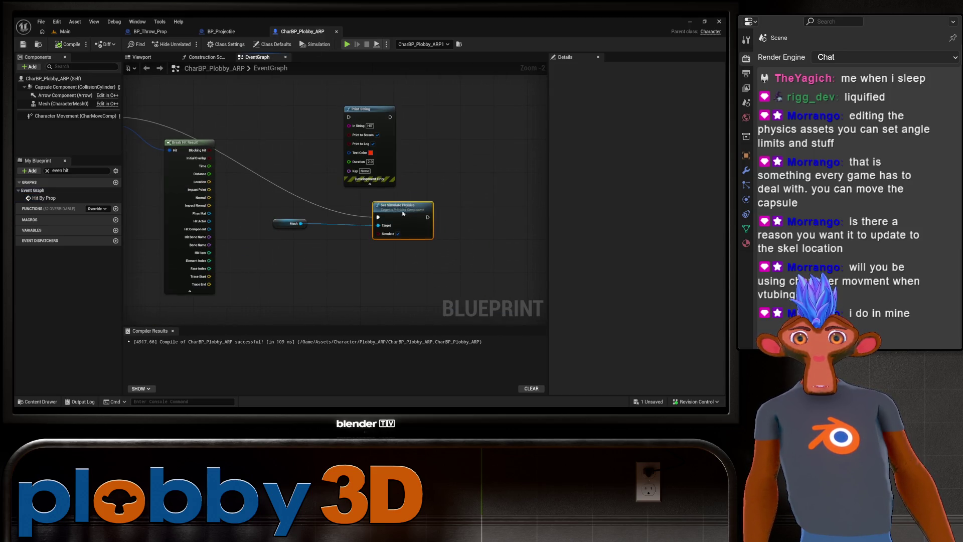
drag(403, 213, 403, 218)
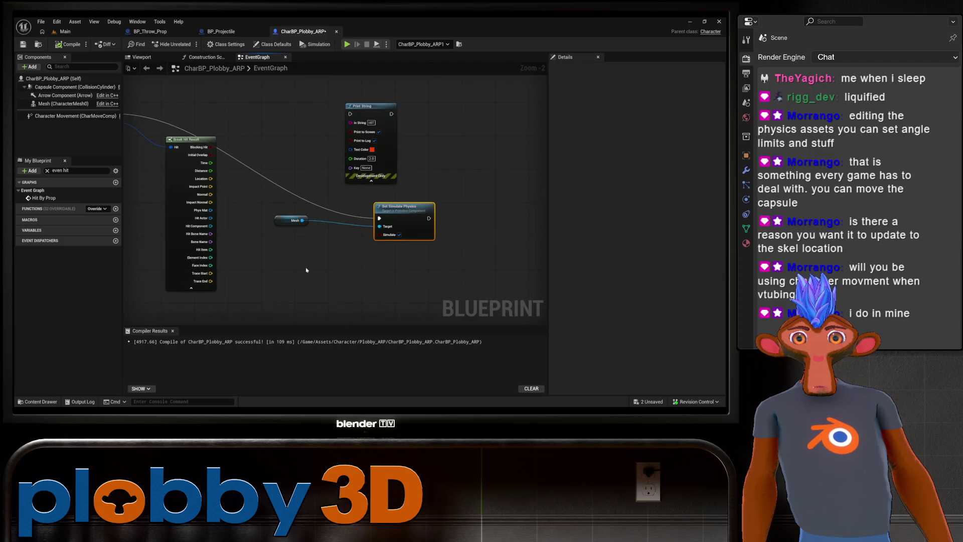
mouse_move(369, 286)
mouse_down()
mouse_move(293, 256)
mouse_move(286, 224)
mouse_move(282, 236)
mouse_up()
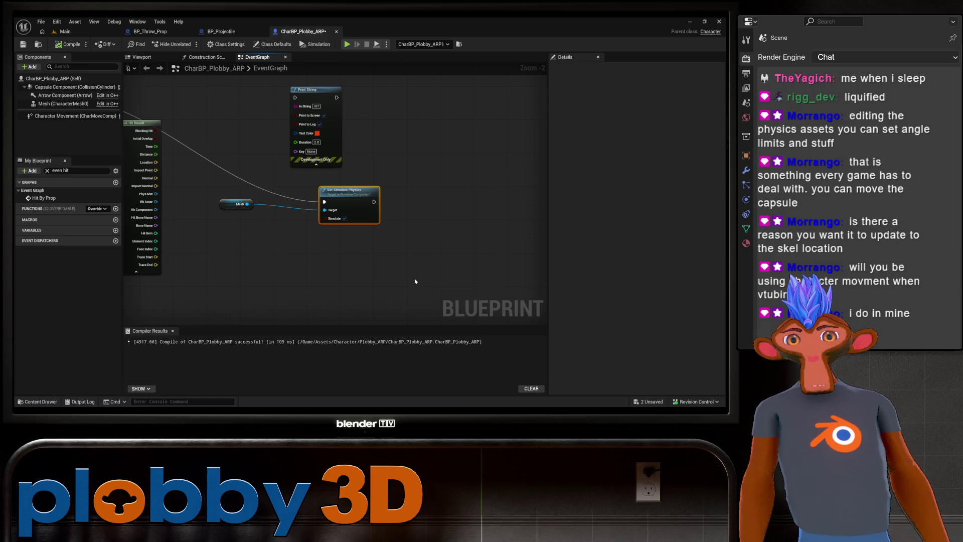
mouse_move(213, 277)
mouse_down()
mouse_move(221, 221)
mouse_move(314, 308)
mouse_move(284, 324)
mouse_move(390, 259)
mouse_move(351, 262)
mouse_up()
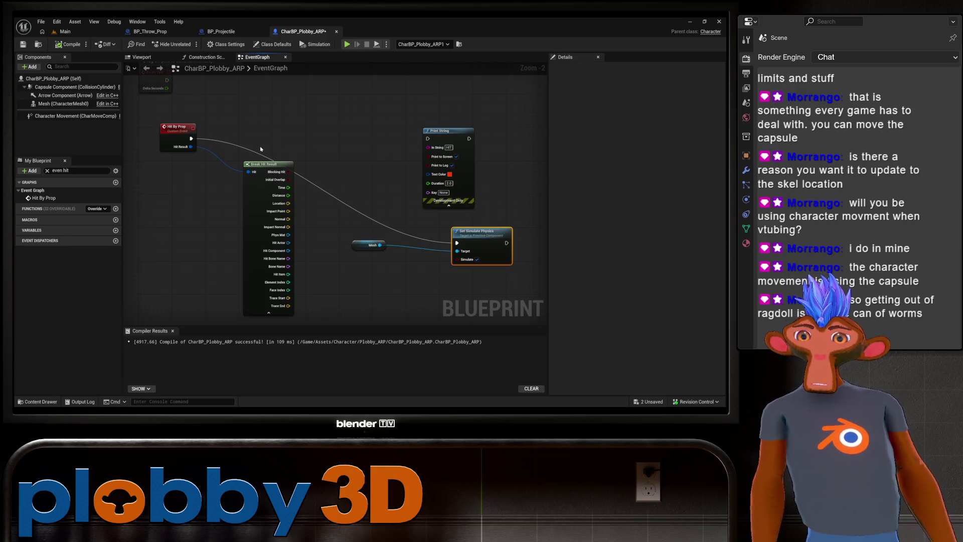
click(84, 33)
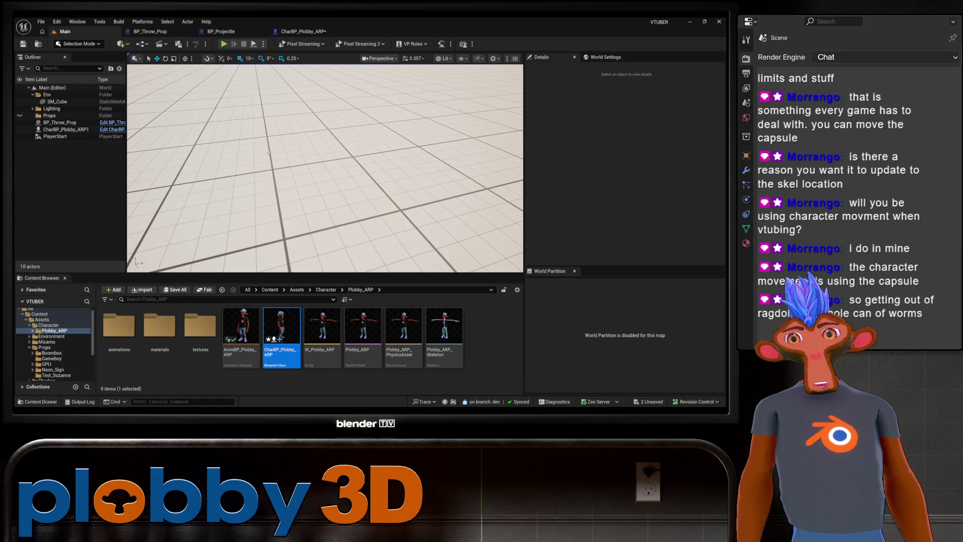
mouse_move(270, 154)
mouse_down()
mouse_move(269, 115)
mouse_move(252, 145)
mouse_up()
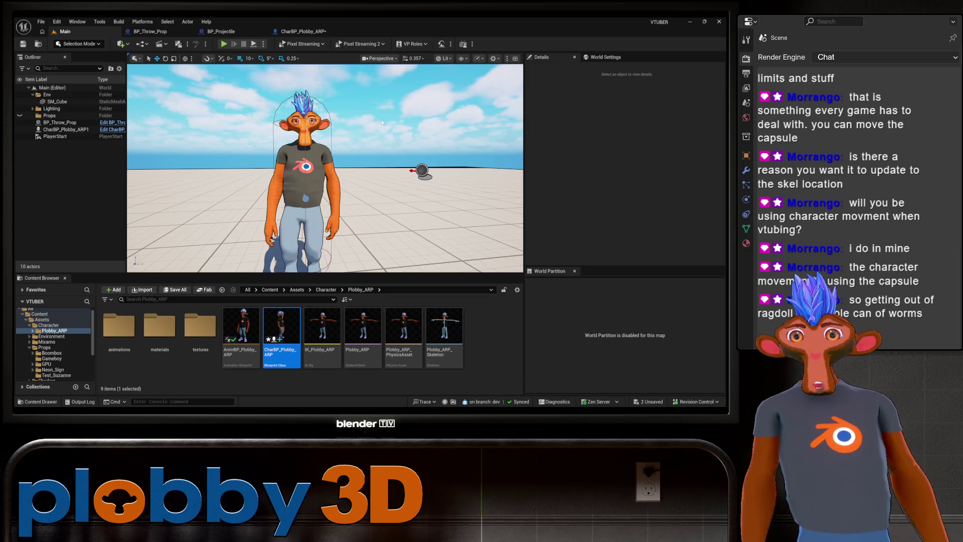
mouse_move(382, 122)
mouse_down()
mouse_move(372, 136)
mouse_move(361, 122)
mouse_up()
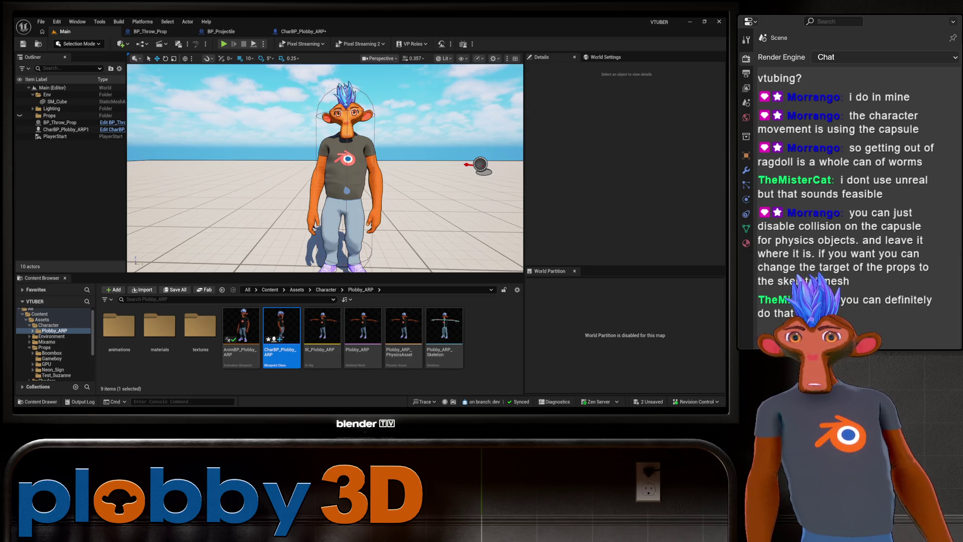
click(304, 31)
Give the Capsule Component a Custom collision preset ignoring PhysicsBody, then compile.
click(60, 87)
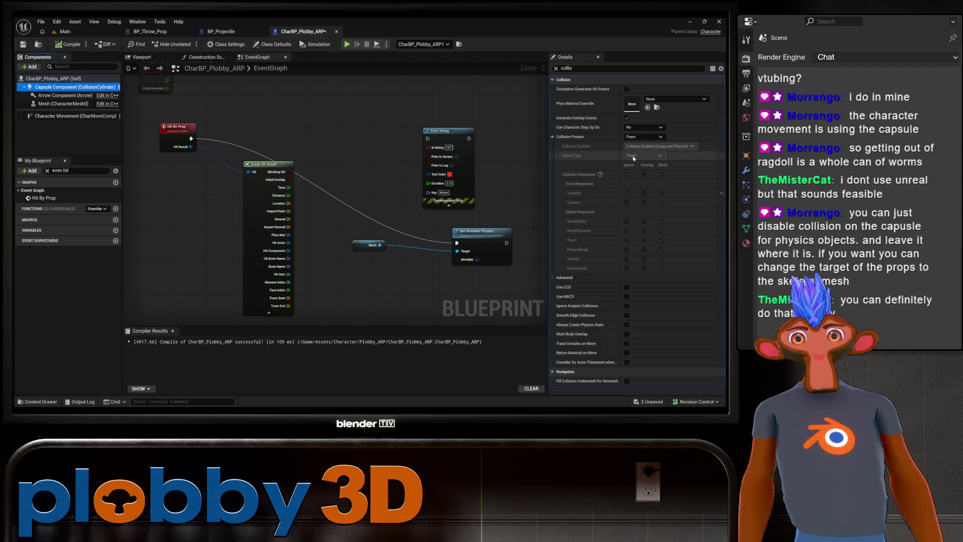
click(638, 137)
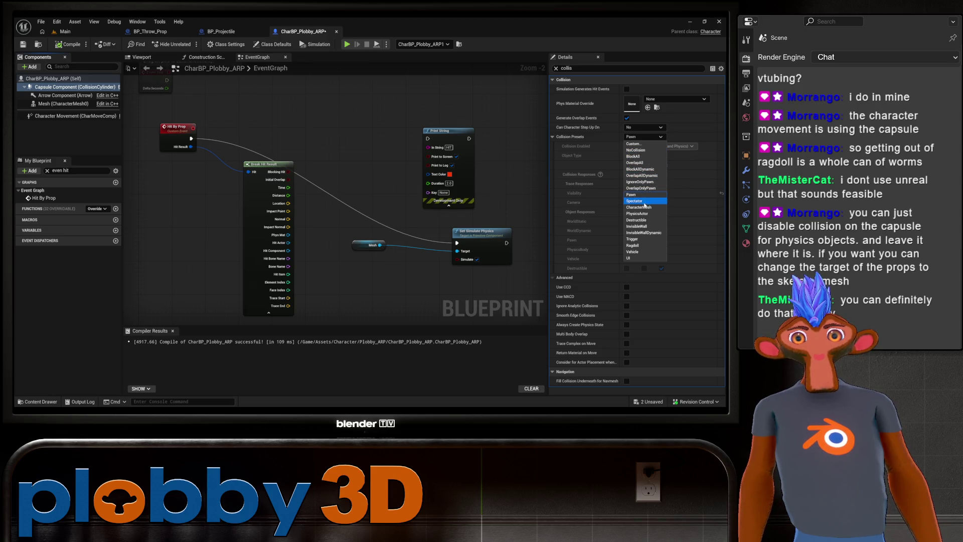
click(641, 145)
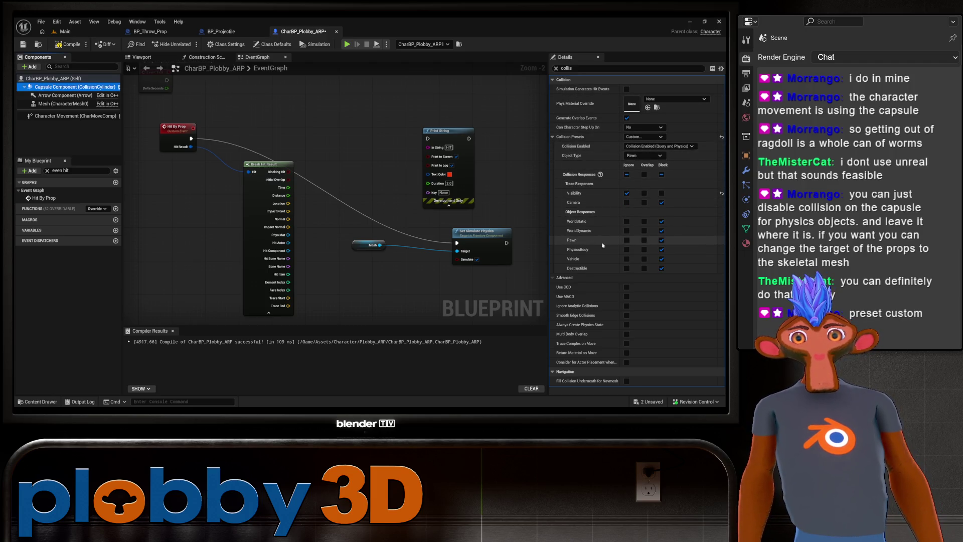
click(661, 250)
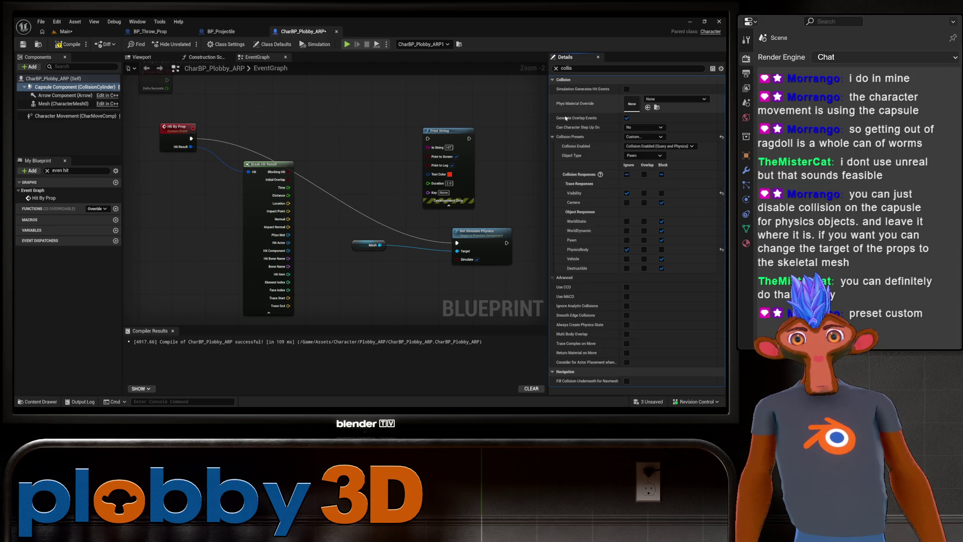
click(77, 45)
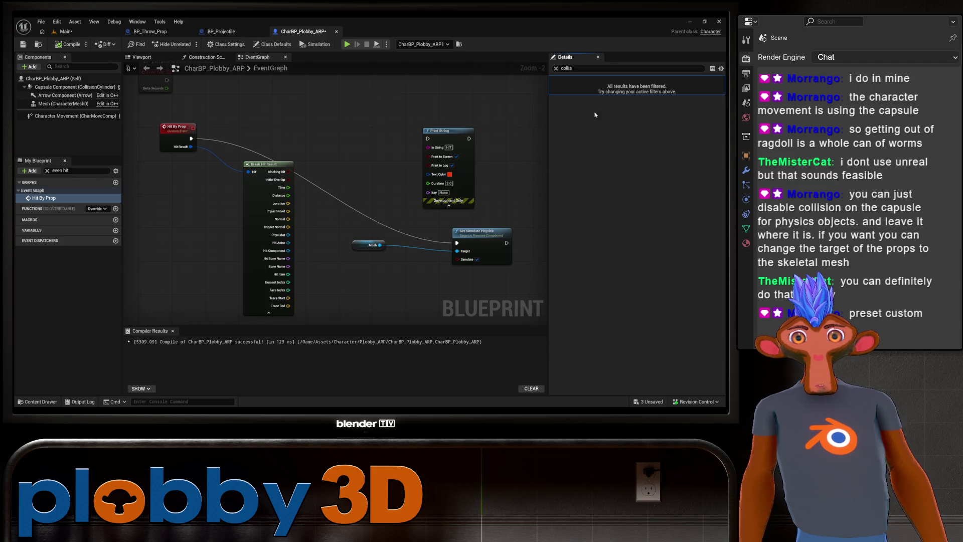
Check the capsule and Hit By Prop event, then view BP_Projectile's Event Hit node.
click(43, 87)
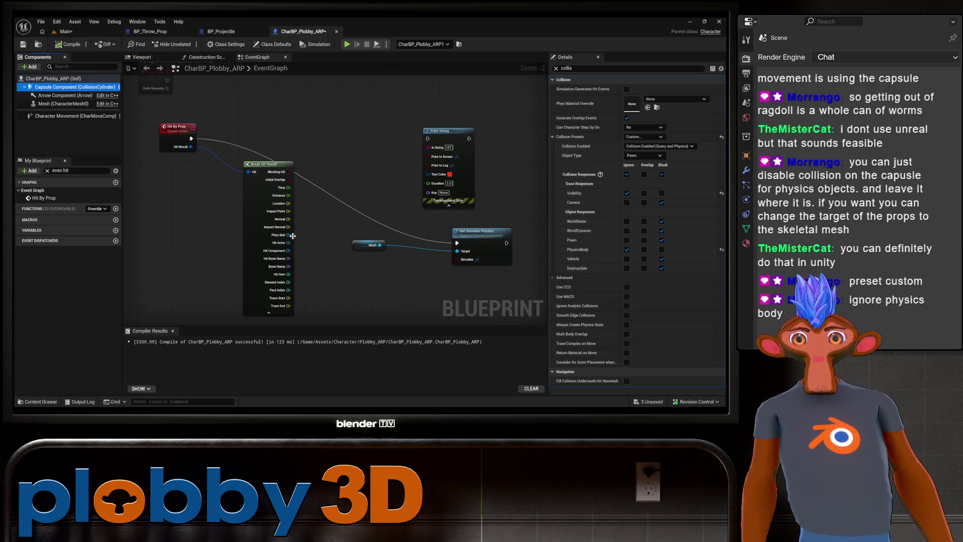
click(43, 198)
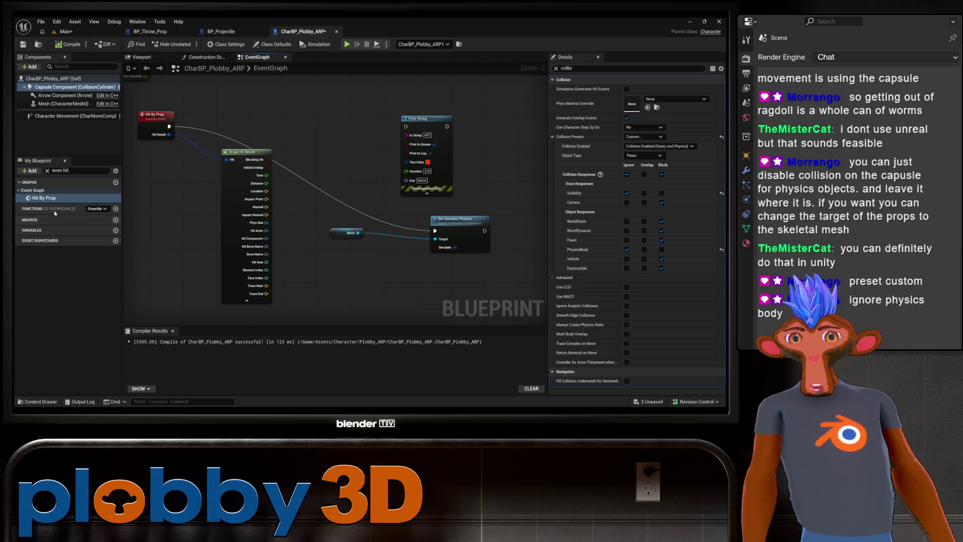
click(222, 31)
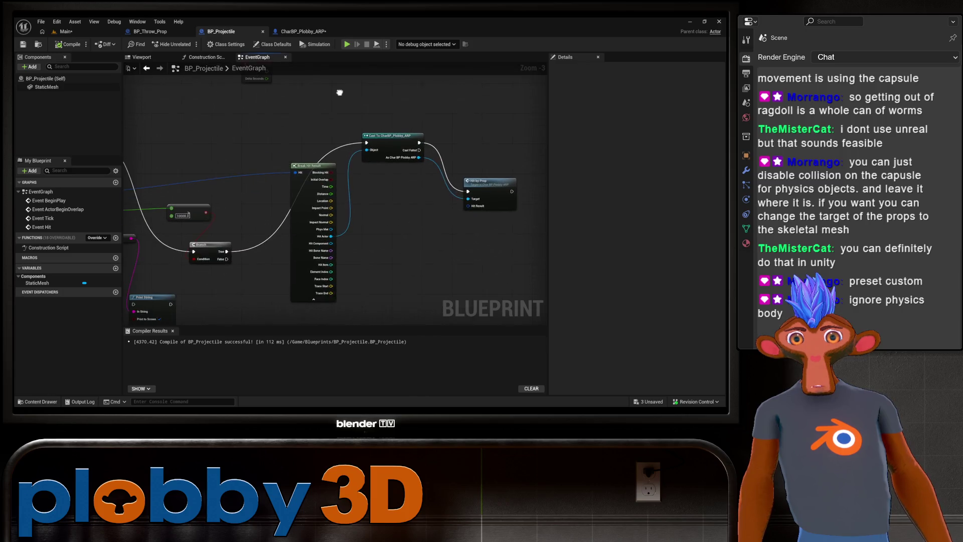
mouse_move(333, 124)
mouse_down()
mouse_move(381, 91)
mouse_move(362, 106)
mouse_up()
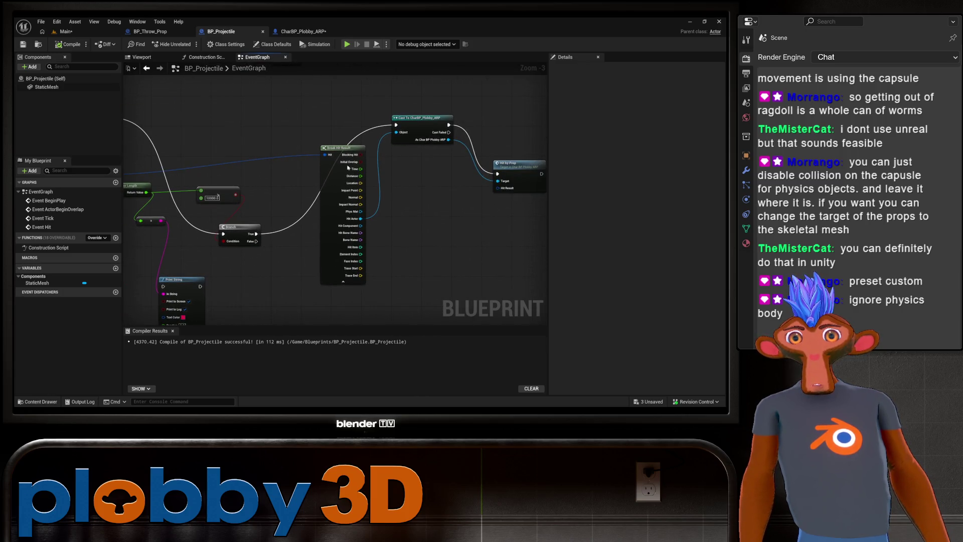
drag(359, 217, 368, 253)
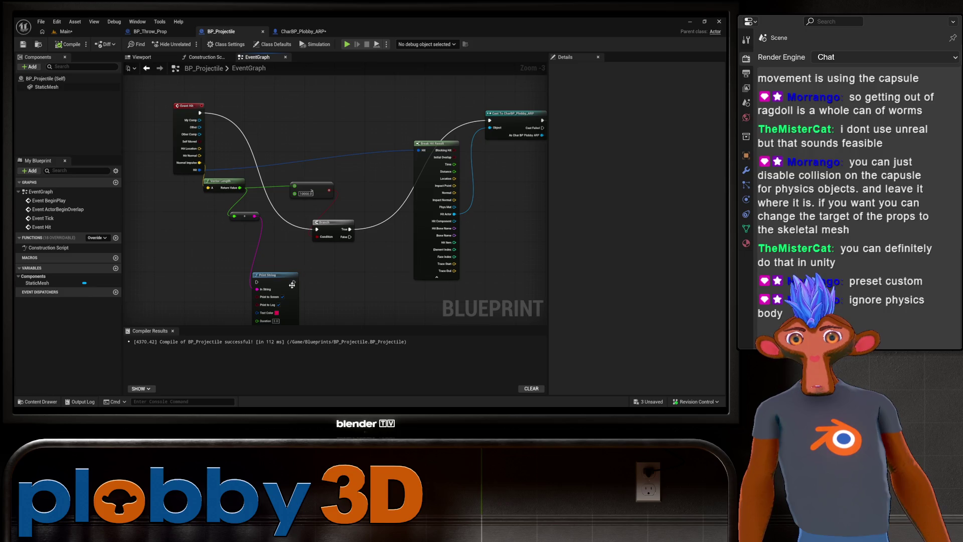
In BP_Throw_Prop, zoom in on the Plobby reference node beside Suggest Projectile Velocity.
click(150, 31)
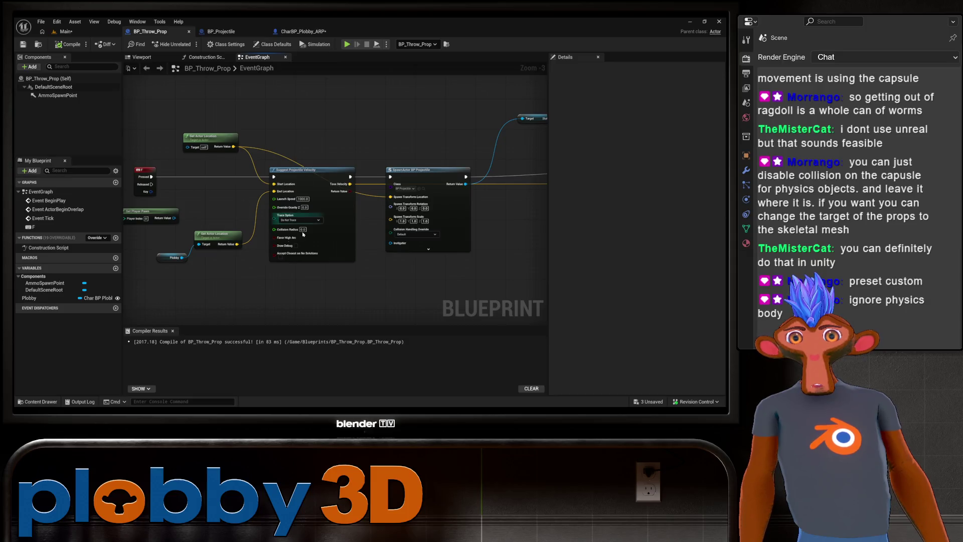
drag(253, 274, 292, 265)
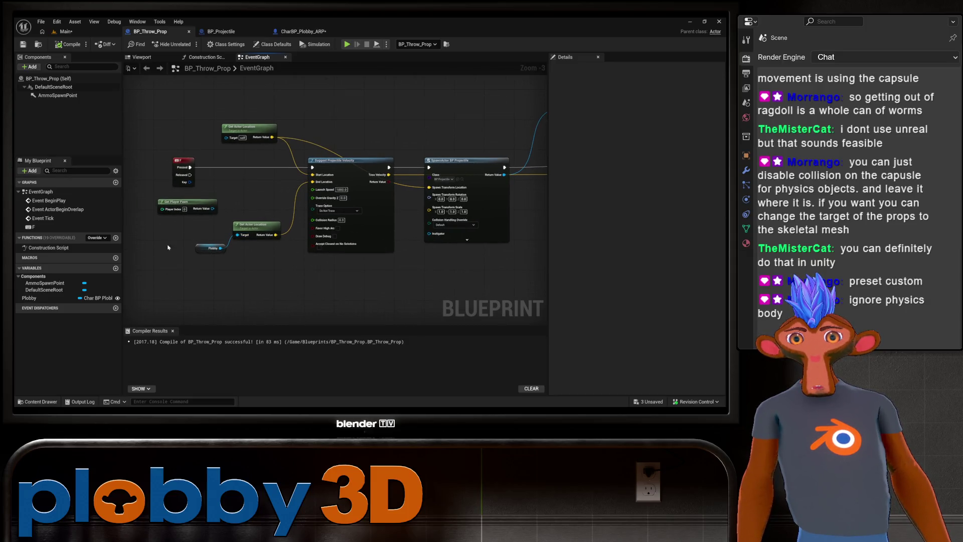
scroll(247, 251, up, 2)
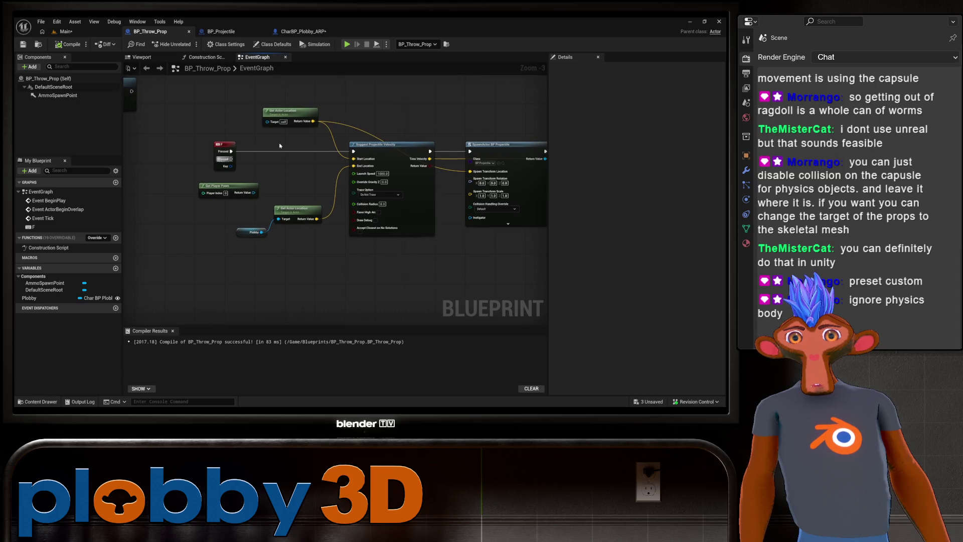
scroll(351, 201, up, 1)
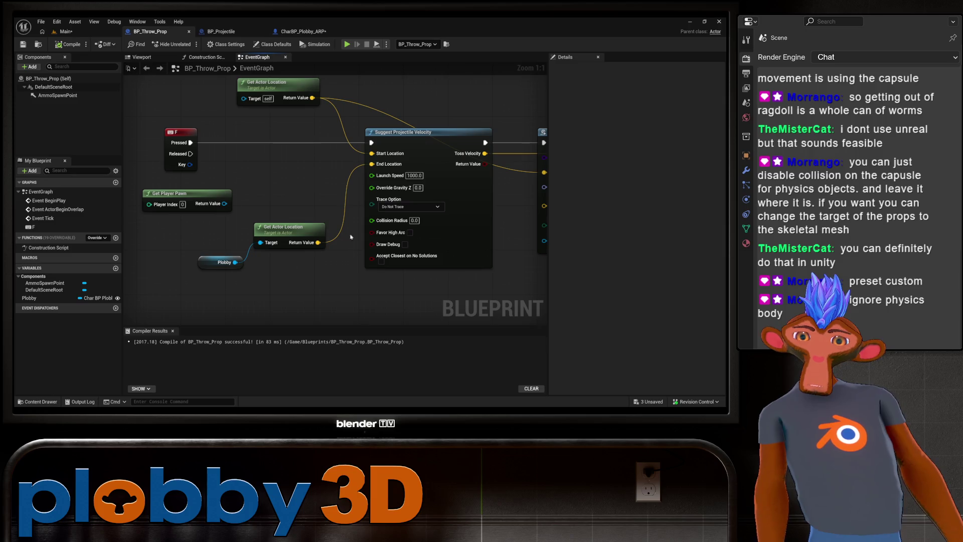
mouse_move(208, 267)
mouse_down()
mouse_move(155, 273)
mouse_move(206, 254)
mouse_move(165, 256)
mouse_up()
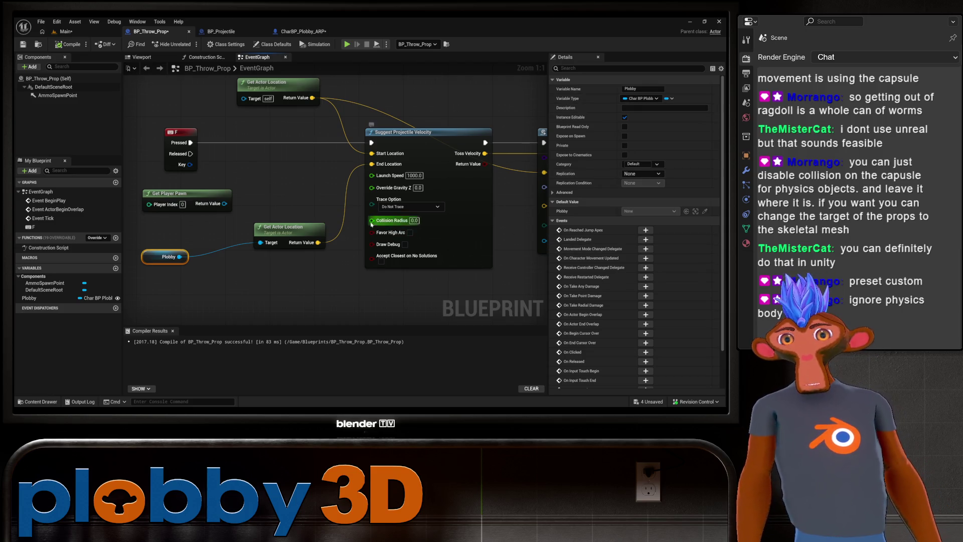
Add a Get Mesh node pulled off the Plobby reference.
right_click(281, 134)
click(226, 281)
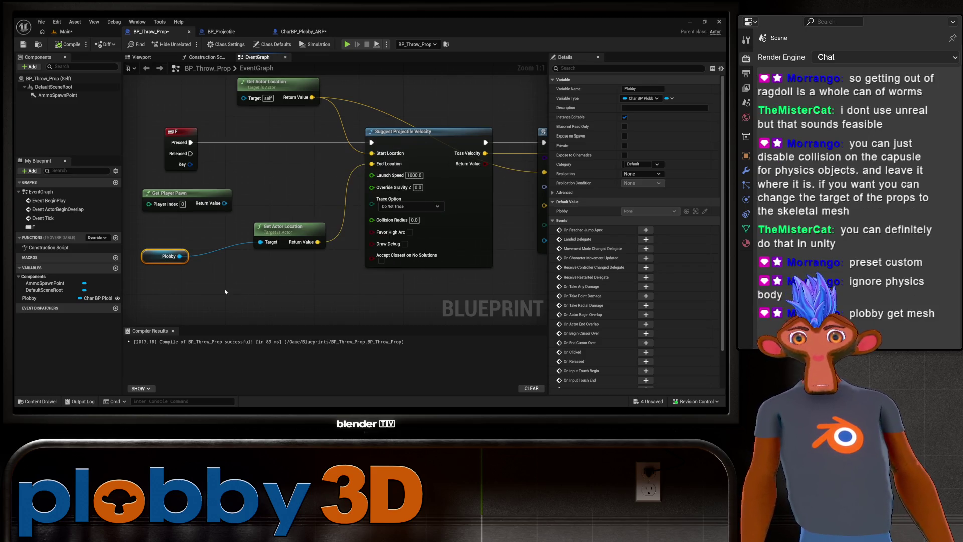
click(163, 258)
mouse_move(328, 248)
mouse_down()
mouse_move(295, 248)
mouse_move(409, 298)
mouse_up()
key(Escape)
text(get mesh)
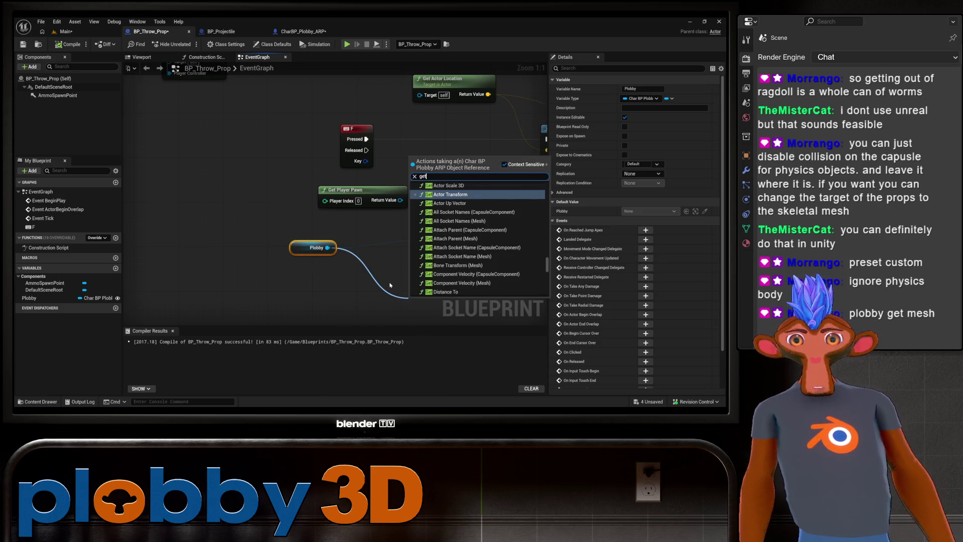
key(Return)
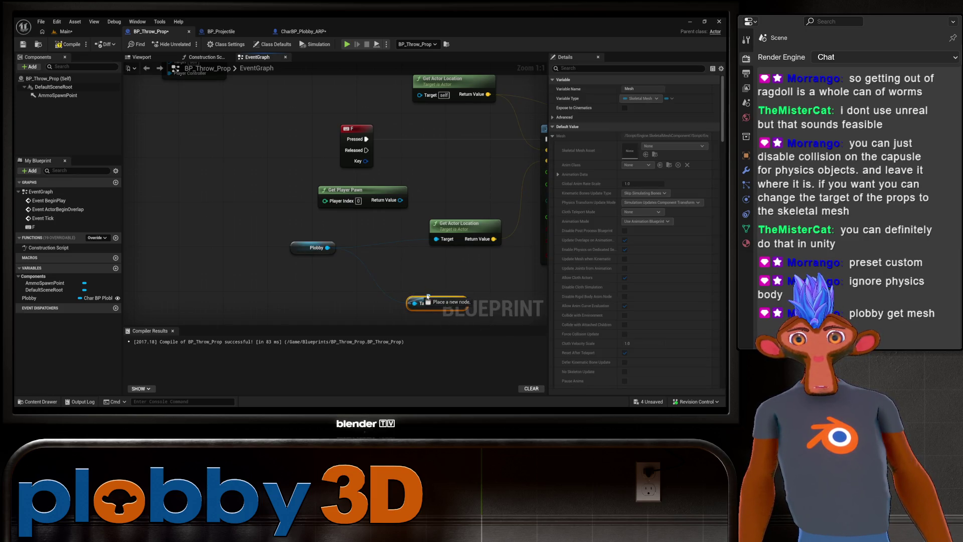
Start an action search from the Mesh output pin, discarding the first attempt.
drag(312, 296, 237, 282)
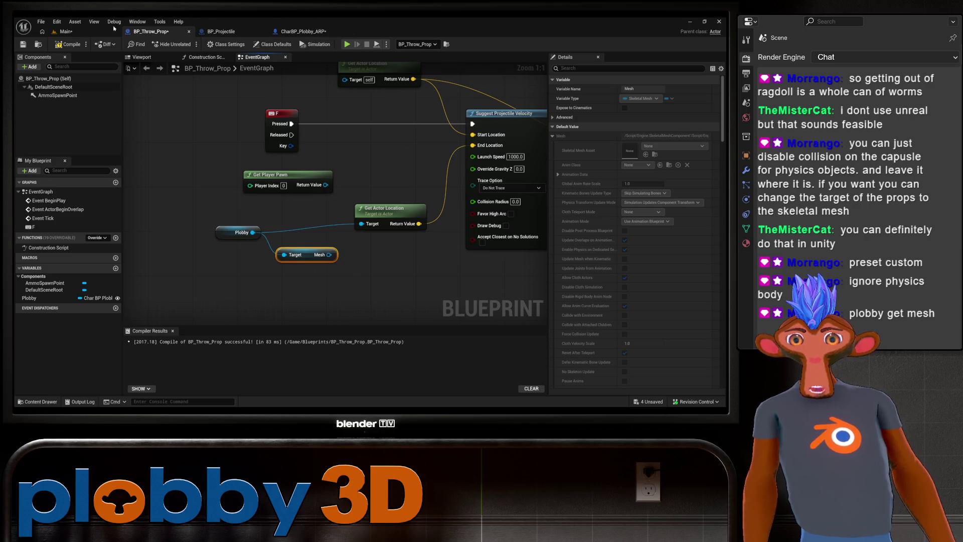
drag(260, 226, 235, 228)
drag(304, 256, 334, 224)
click(281, 220)
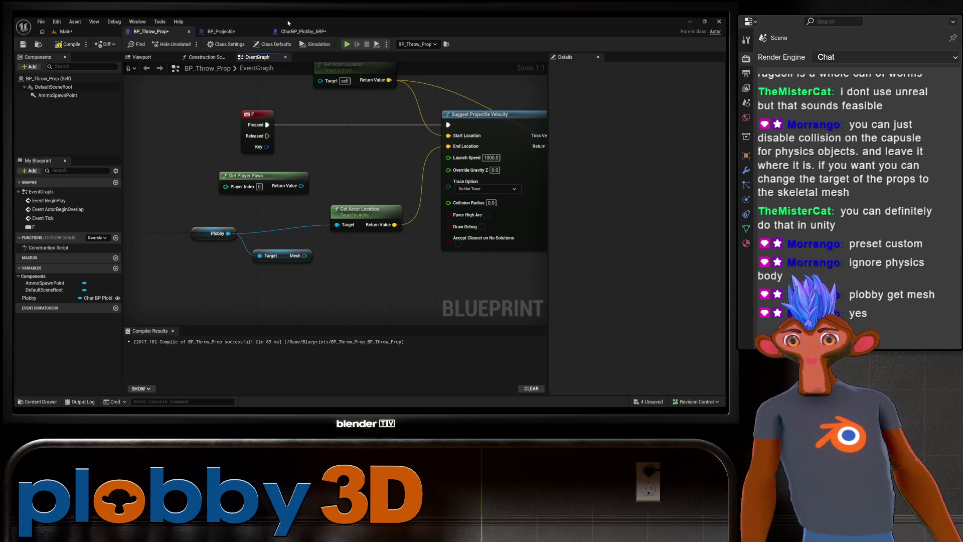
drag(304, 256, 343, 266)
Drop the 'get location' search and add Get World Location wired to the Mesh output.
text(get loca)
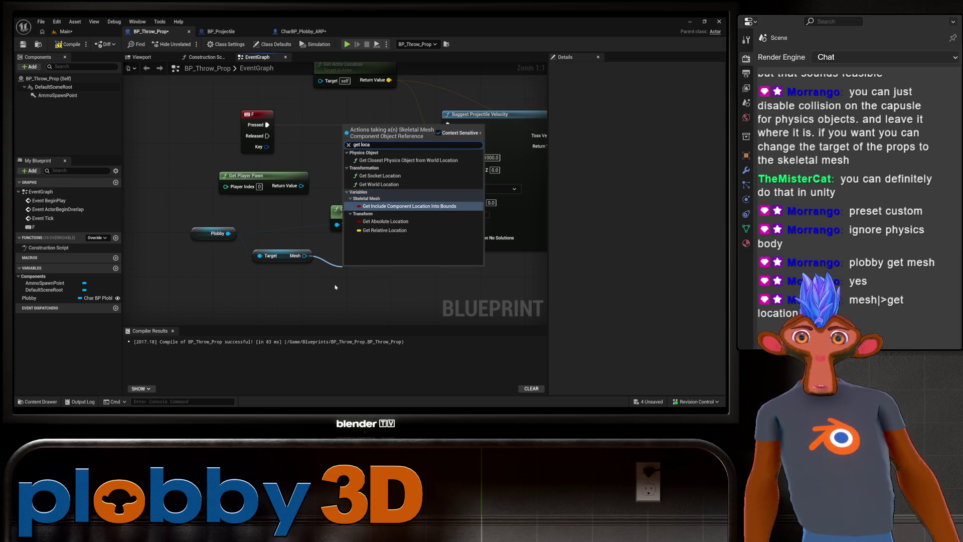
text(tion)
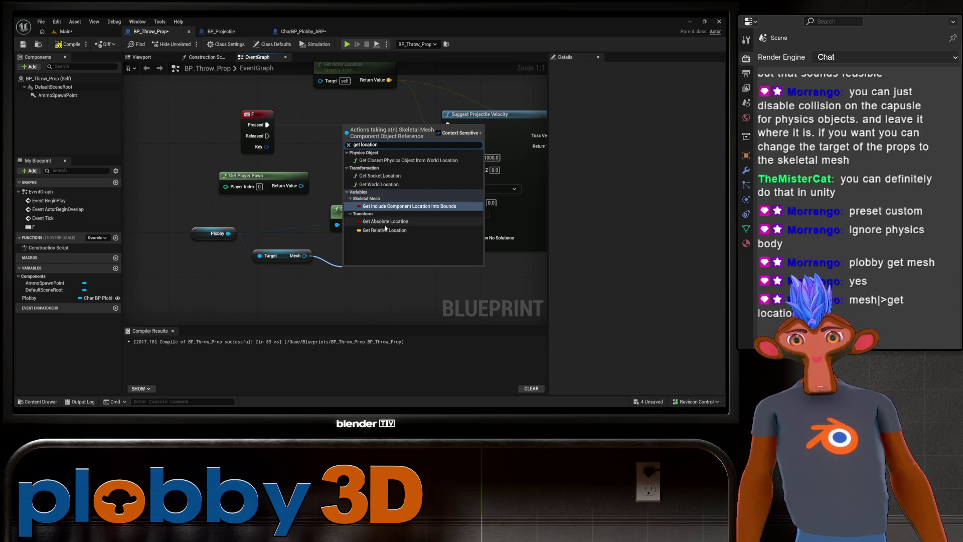
key(Escape)
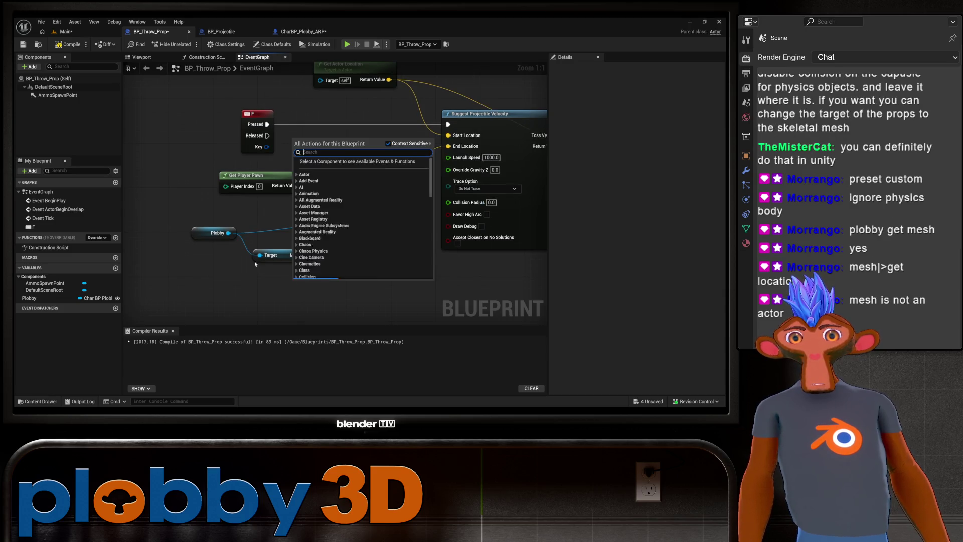
key(Escape)
click(278, 254)
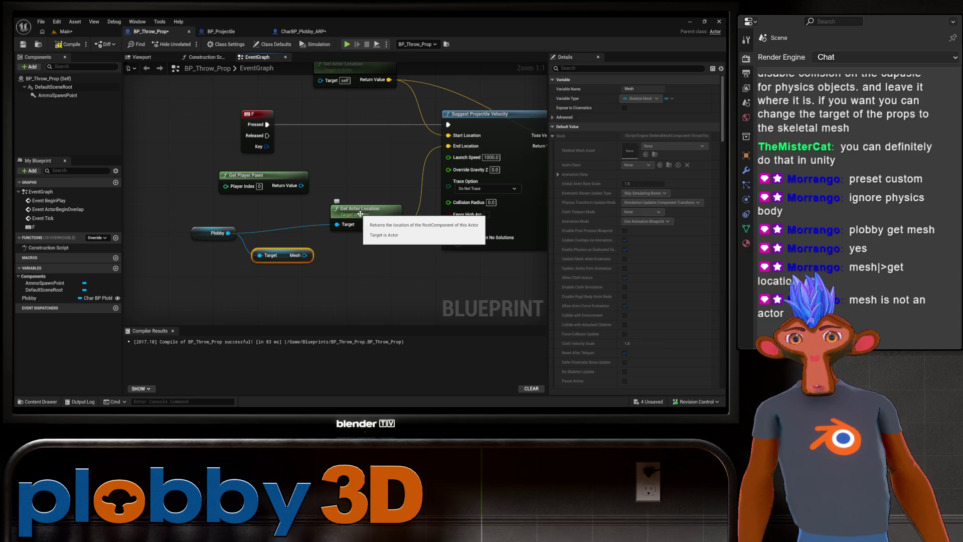
drag(305, 256, 348, 260)
text(world)
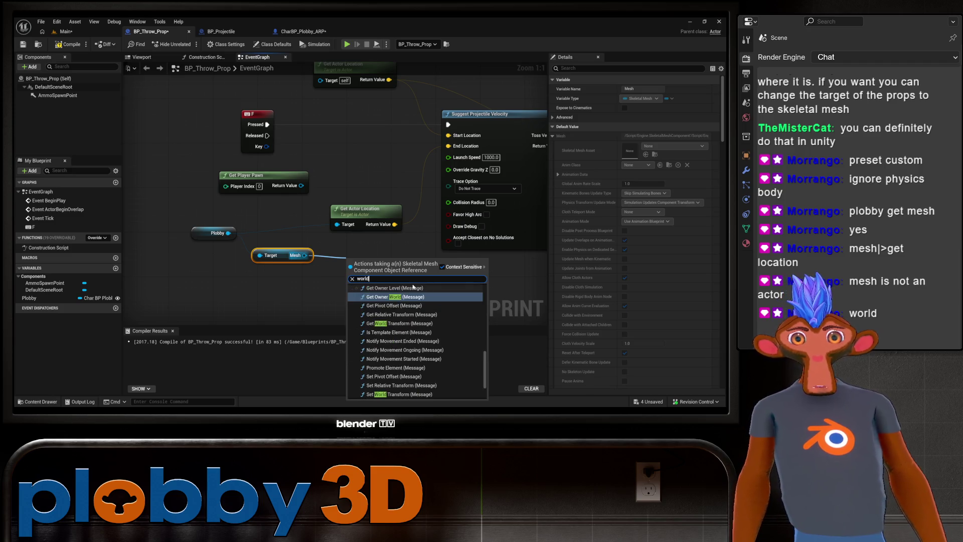
text( loca)
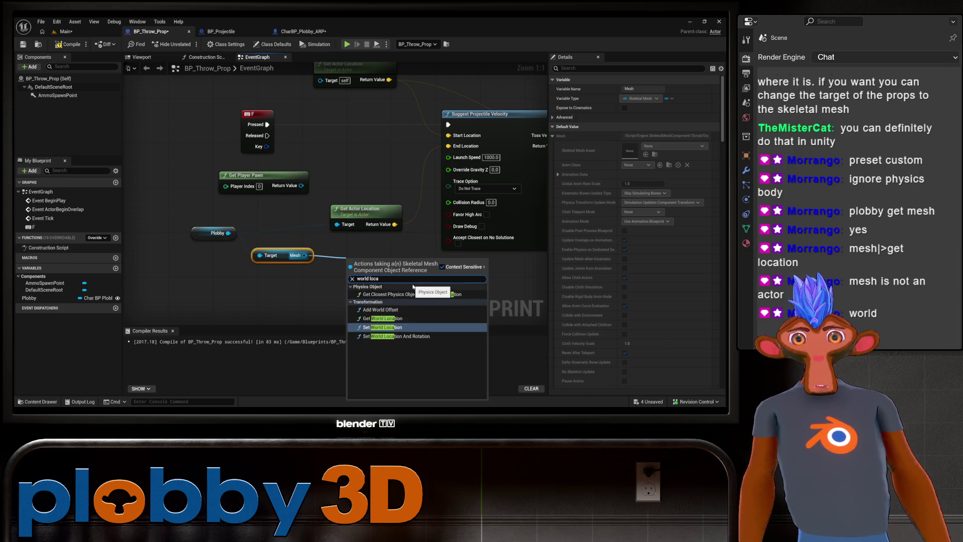
click(382, 318)
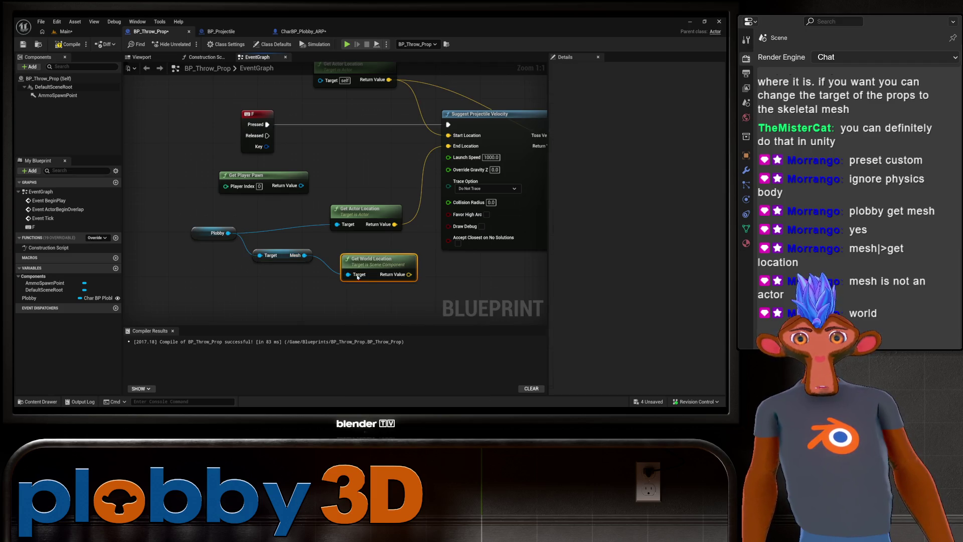
mouse_move(239, 230)
mouse_down()
mouse_move(229, 218)
mouse_move(218, 225)
mouse_up()
Feed Get World Location into End Location, delete Get Actor Location, then open CharBP_Plobby_ARP.
drag(251, 272, 233, 266)
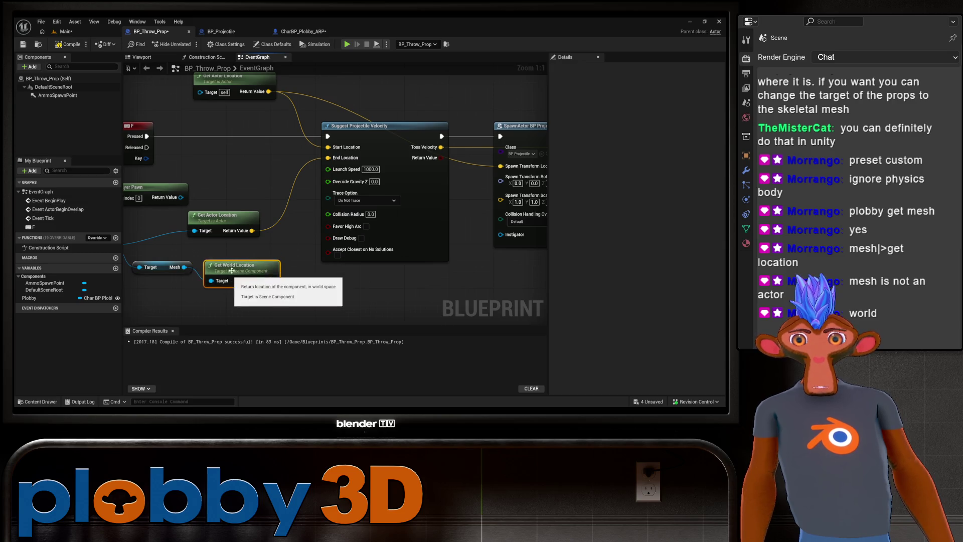
mouse_move(298, 277)
mouse_down()
mouse_move(350, 223)
mouse_move(354, 155)
mouse_up()
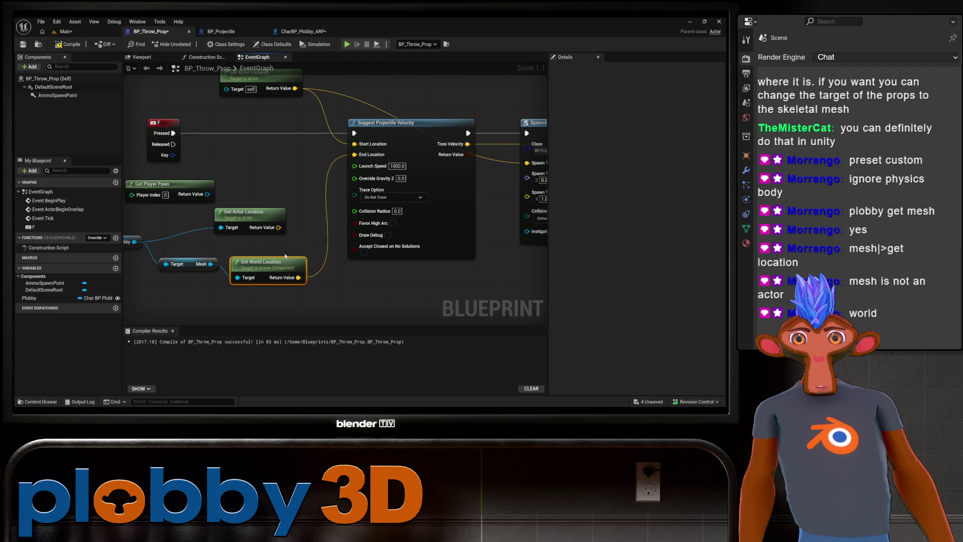
drag(251, 209, 320, 175)
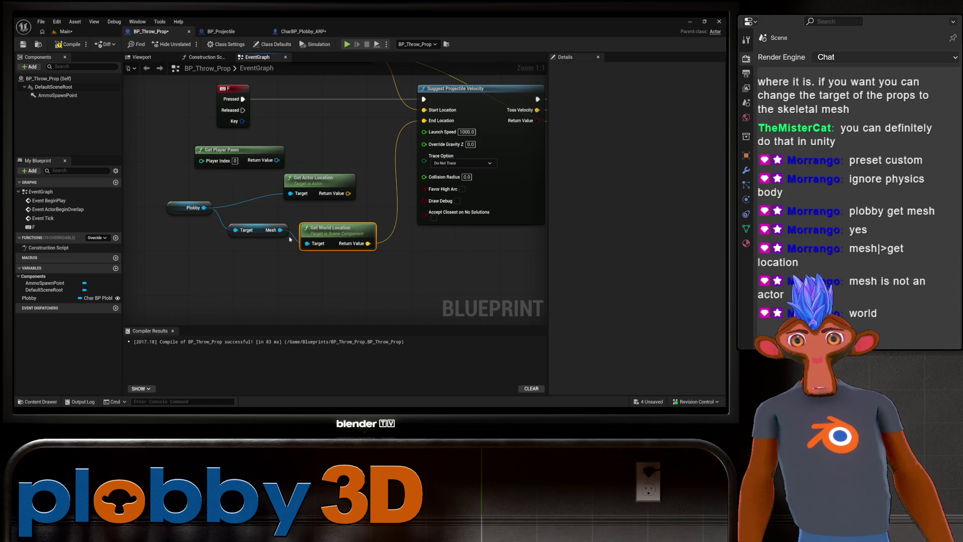
click(330, 180)
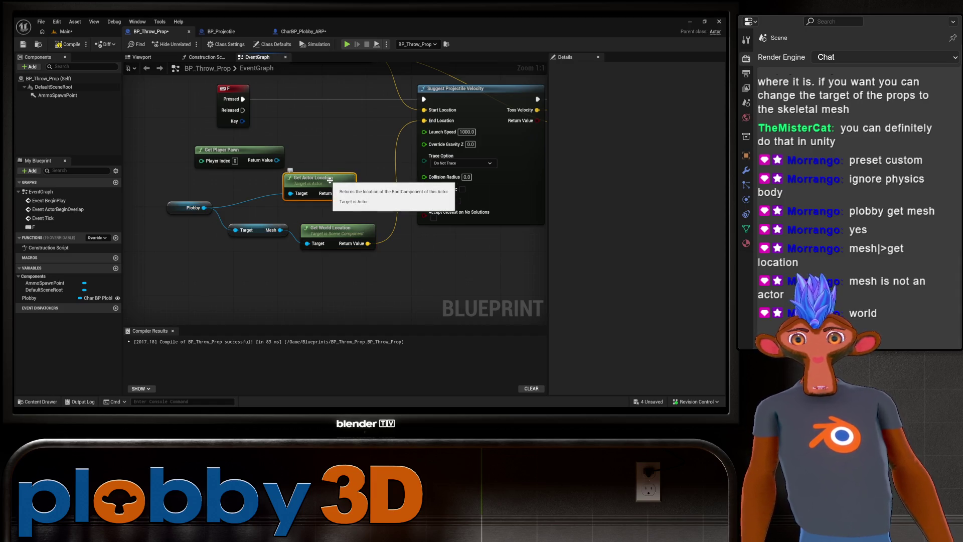
key(Delete)
drag(363, 184, 241, 189)
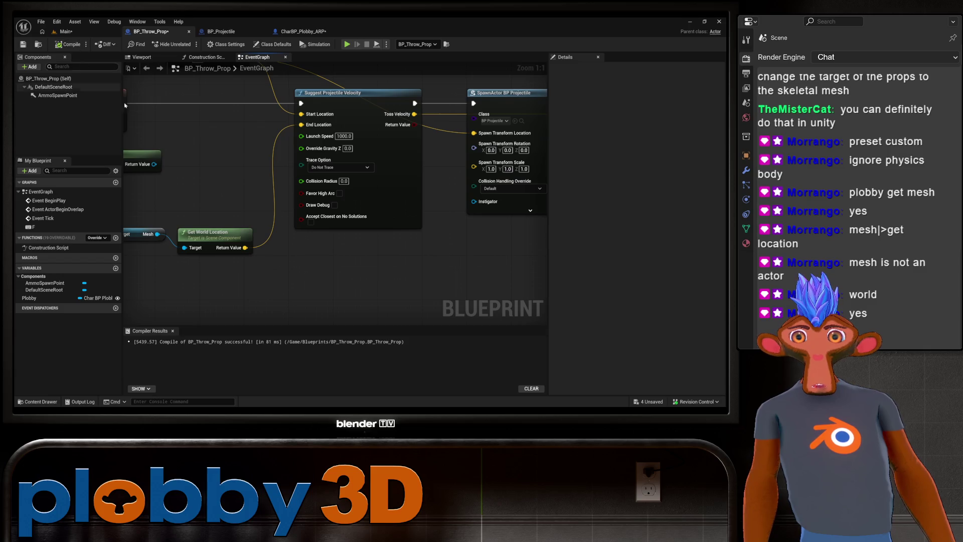
click(302, 31)
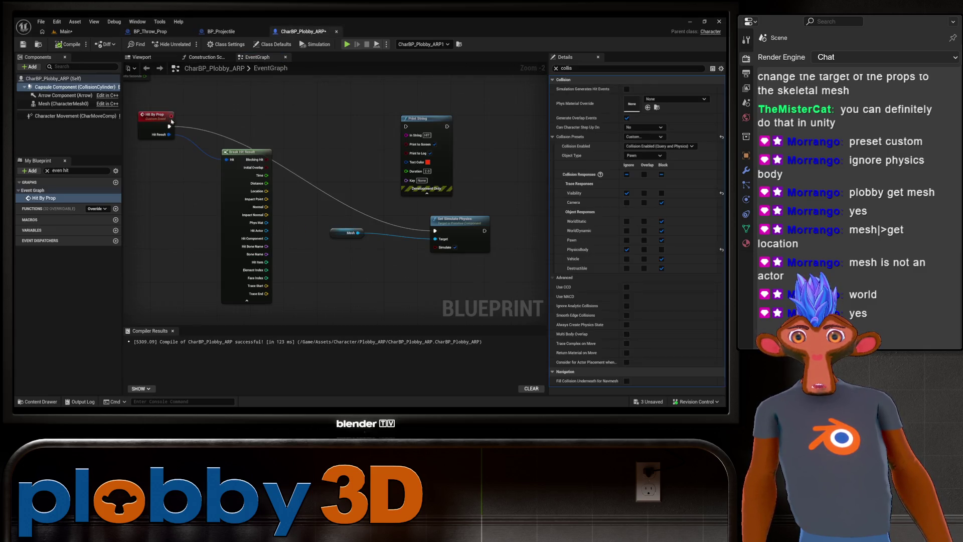
Play the Main level to watch props ragdoll the character, then return to CharBP_Plobby_ARP.
click(64, 31)
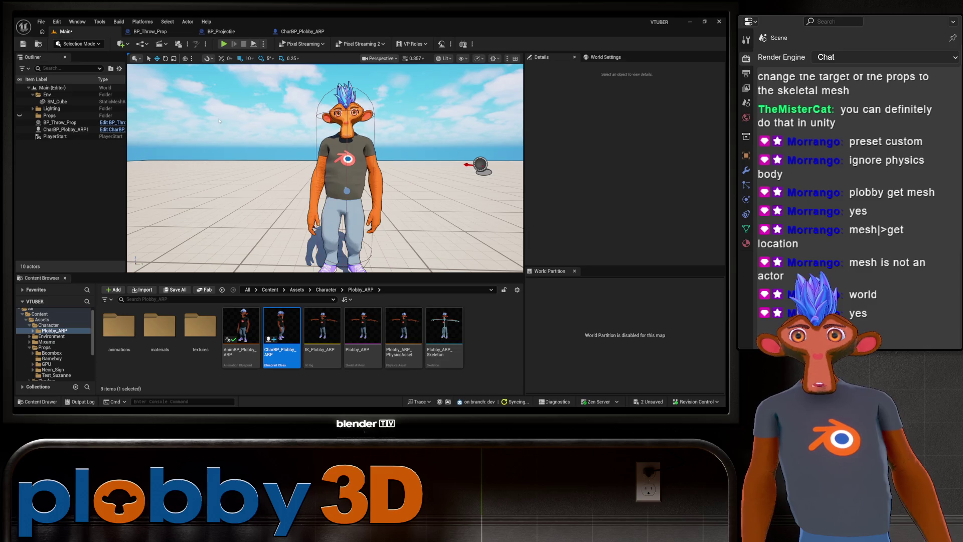
click(224, 45)
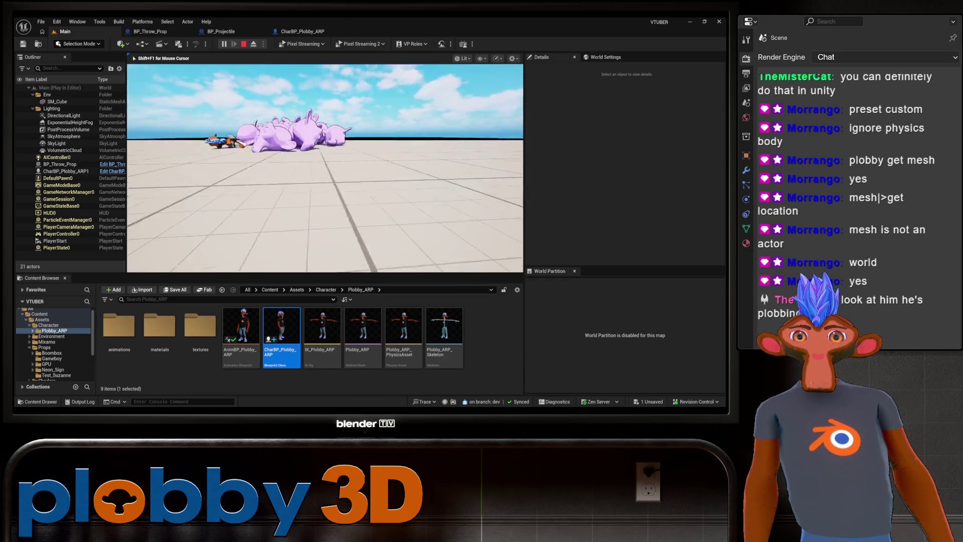
key(Escape)
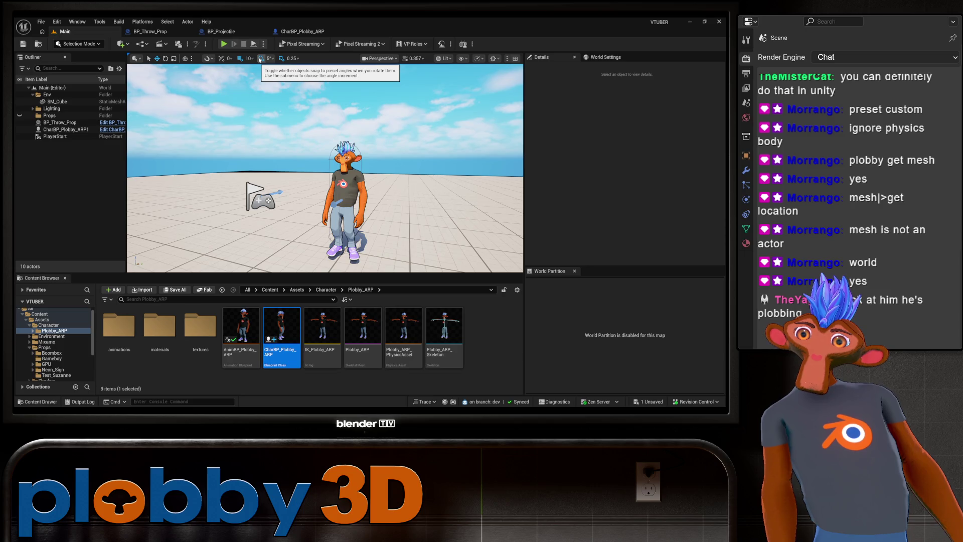
click(303, 31)
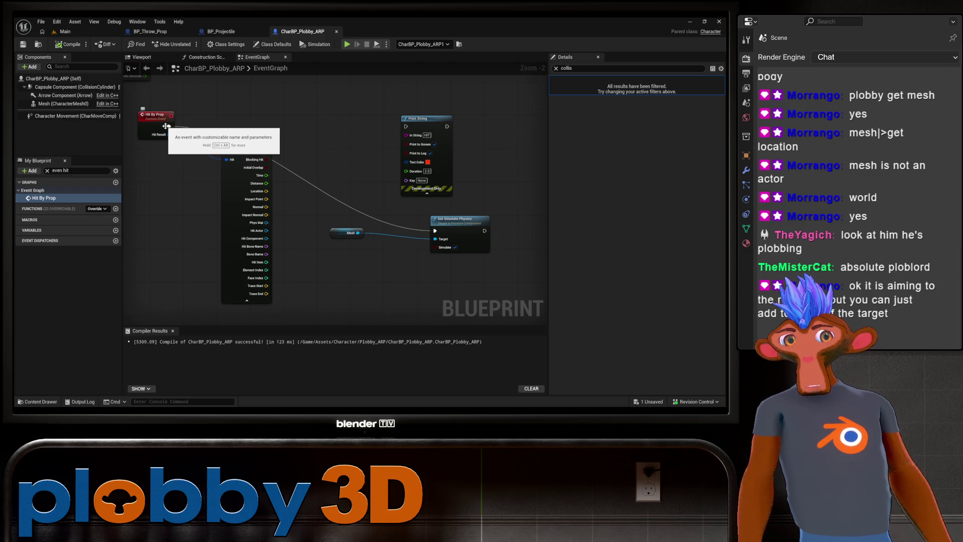
Pan to the Hit By Prop event, then switch back to BP_Throw_Prop.
drag(394, 282, 512, 284)
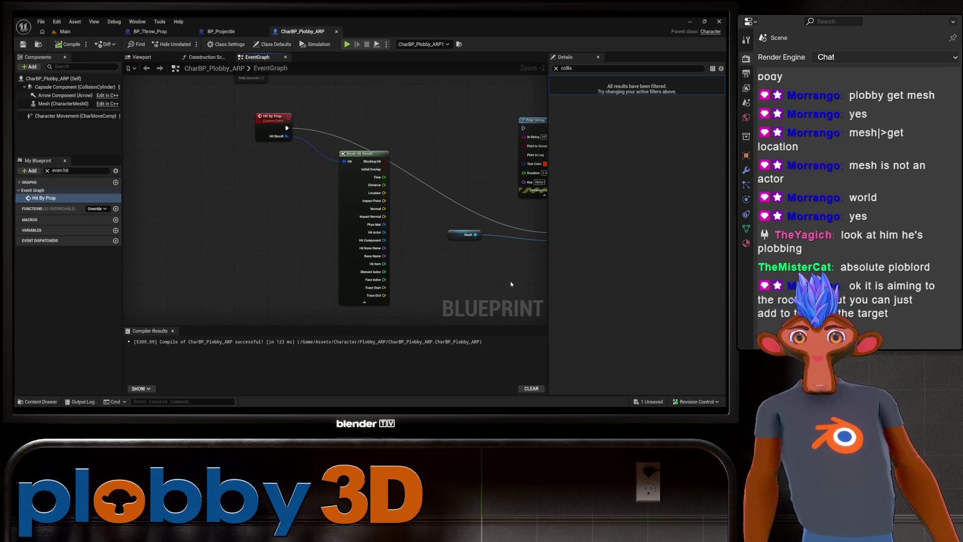
click(150, 31)
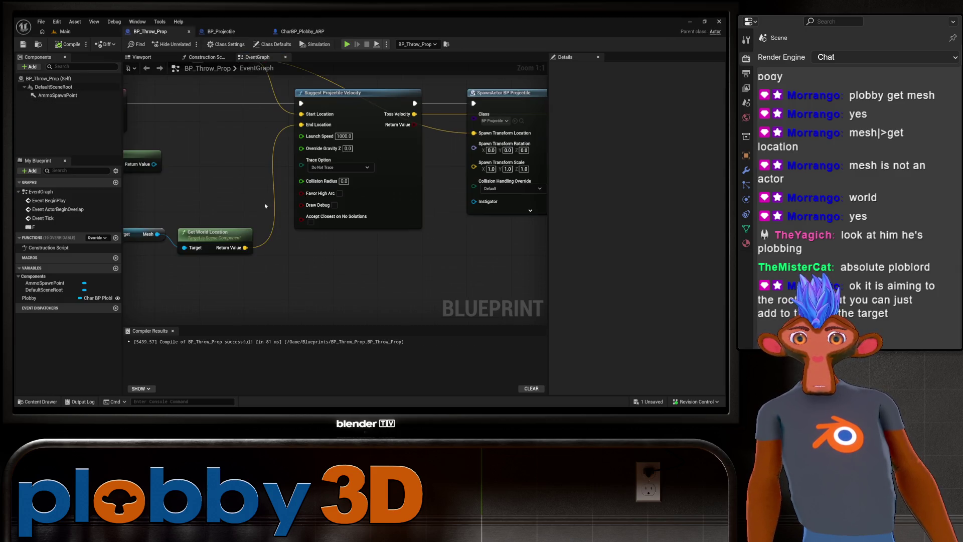
Line up the Plobby, Mesh and Get World Location nodes and add a Make Vector node.
drag(241, 180, 185, 174)
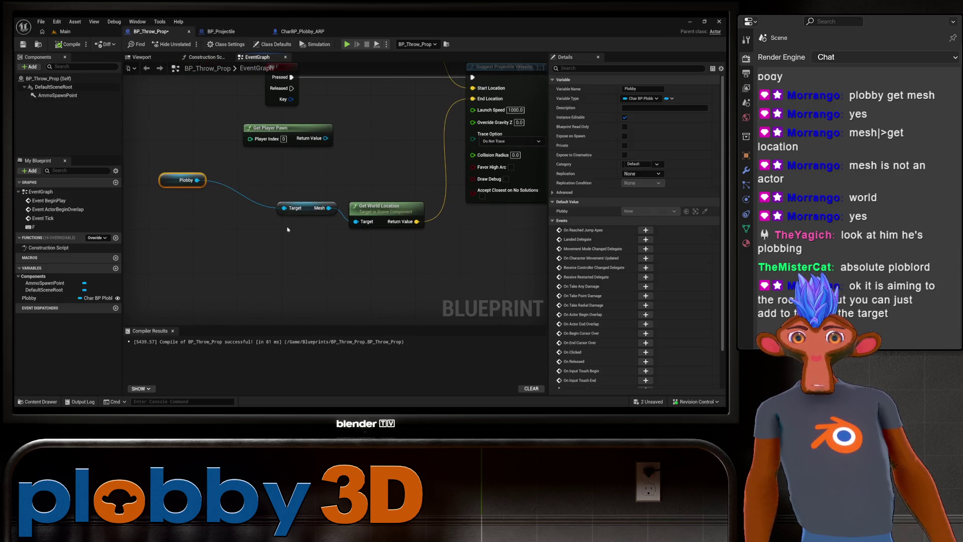
drag(306, 211, 206, 210)
drag(404, 207, 281, 214)
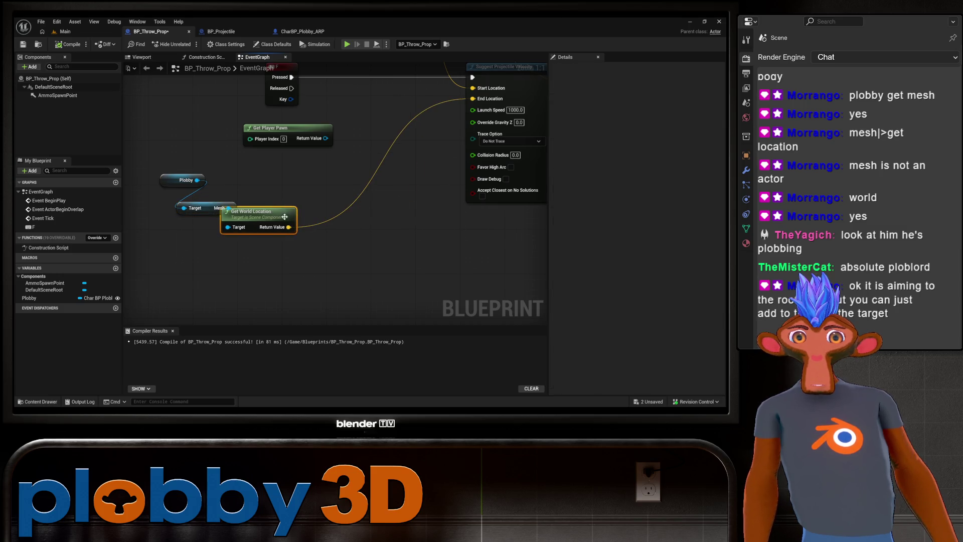
right_click(375, 260)
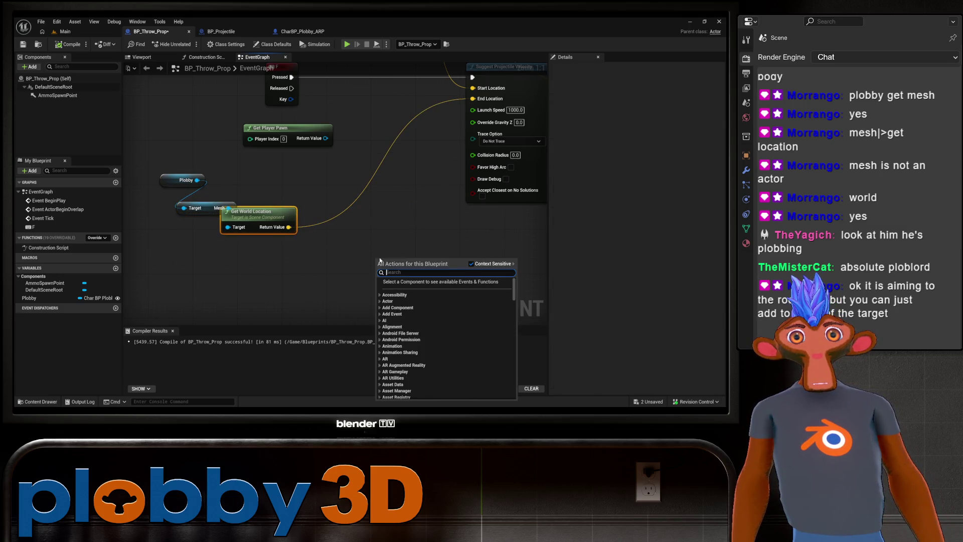
text(make vecto)
key(Return)
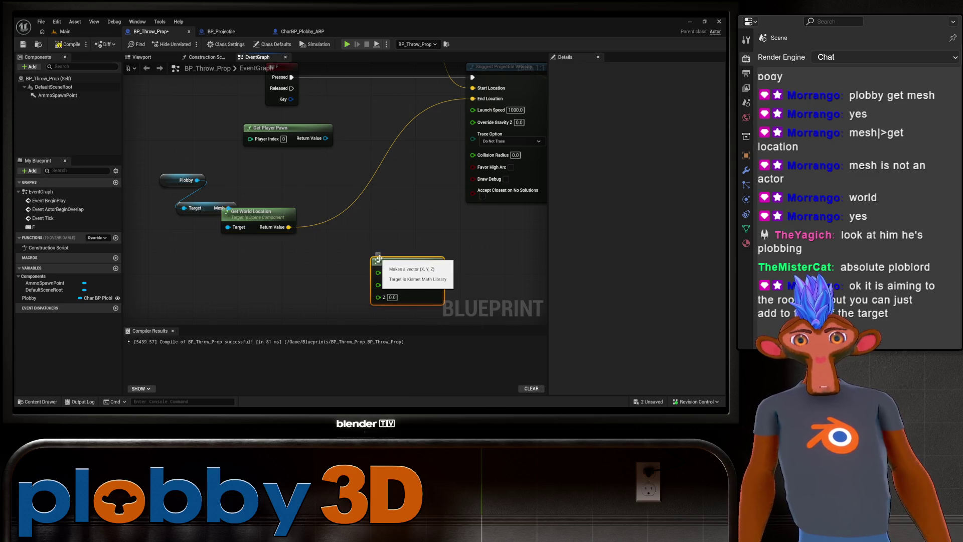
drag(340, 215, 304, 206)
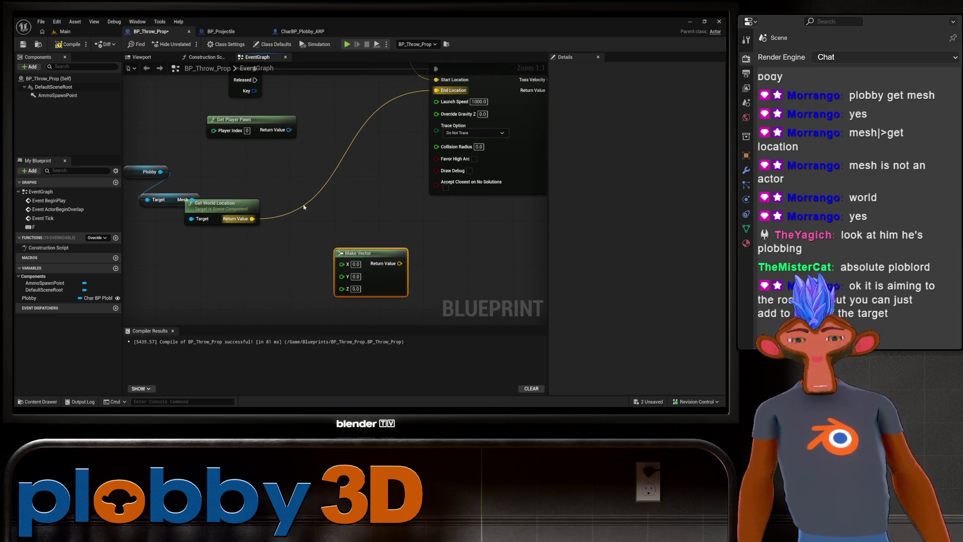
Add an Add node off the world location, then wrap it in a comment and delete both.
right_click(310, 239)
text(Add)
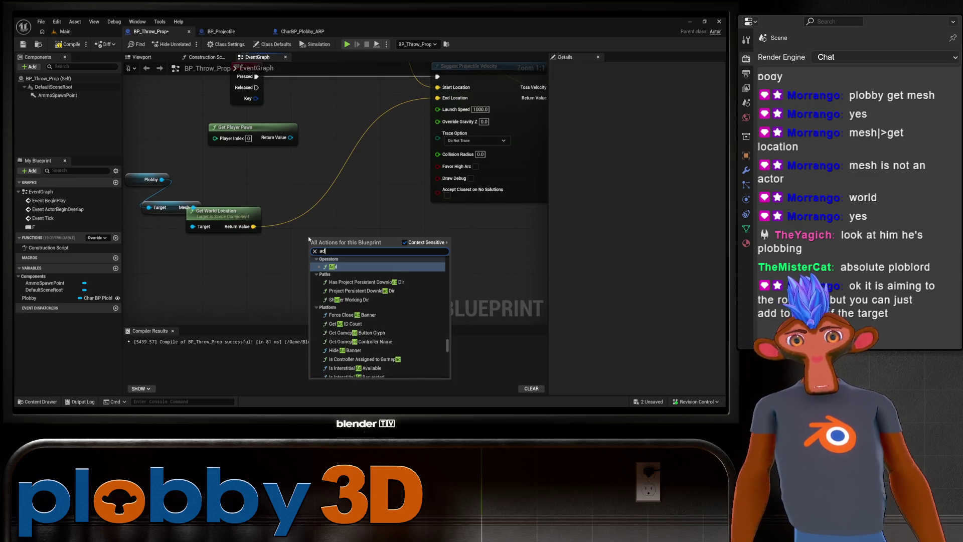
click(345, 262)
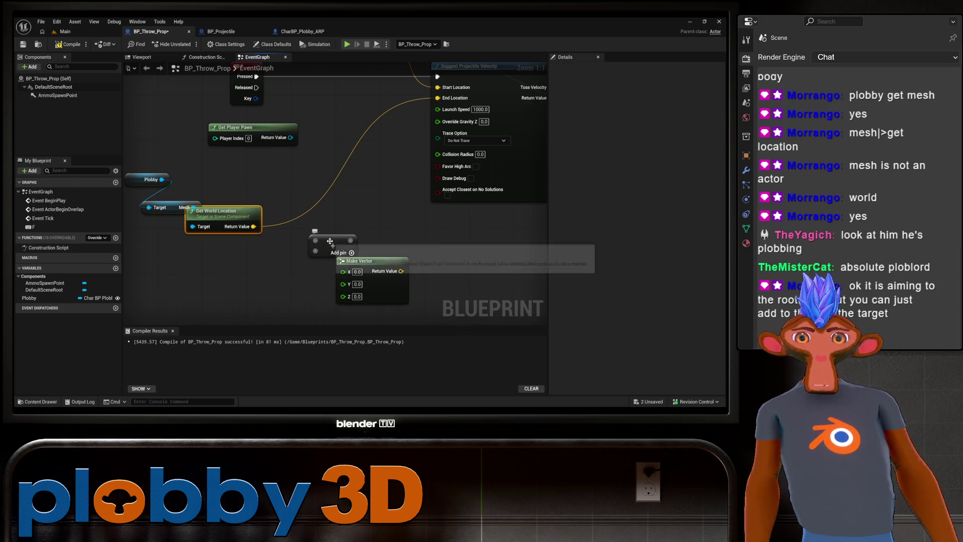
drag(253, 227, 315, 225)
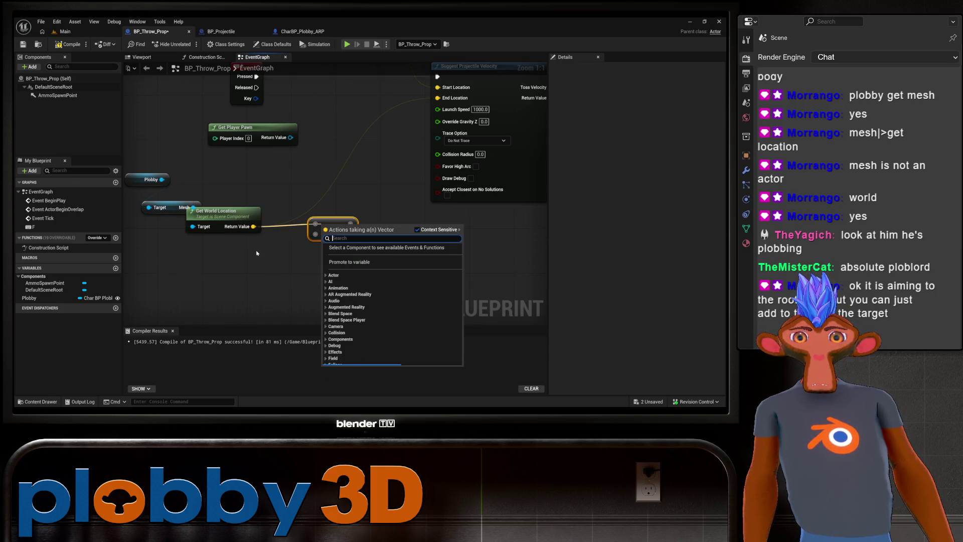
click(317, 223)
key(c)
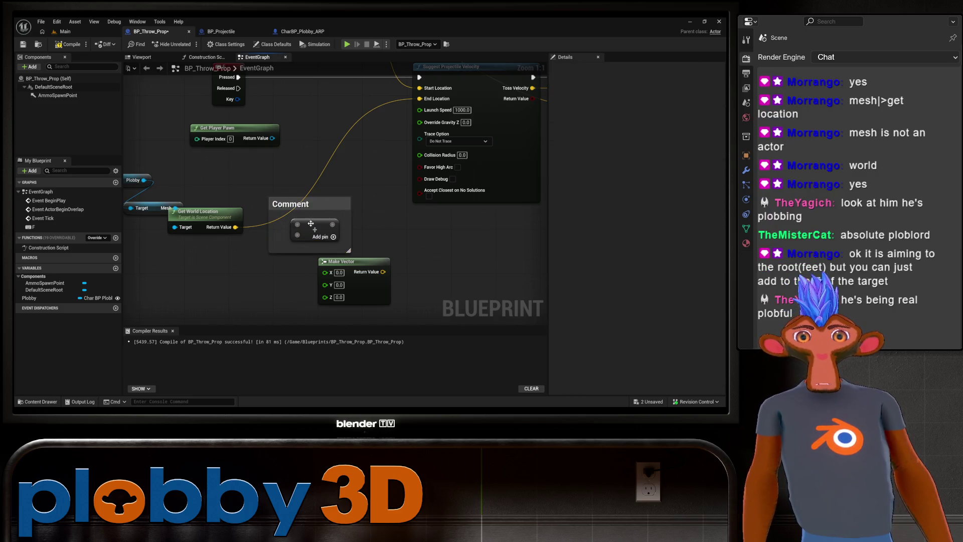
key(Delete)
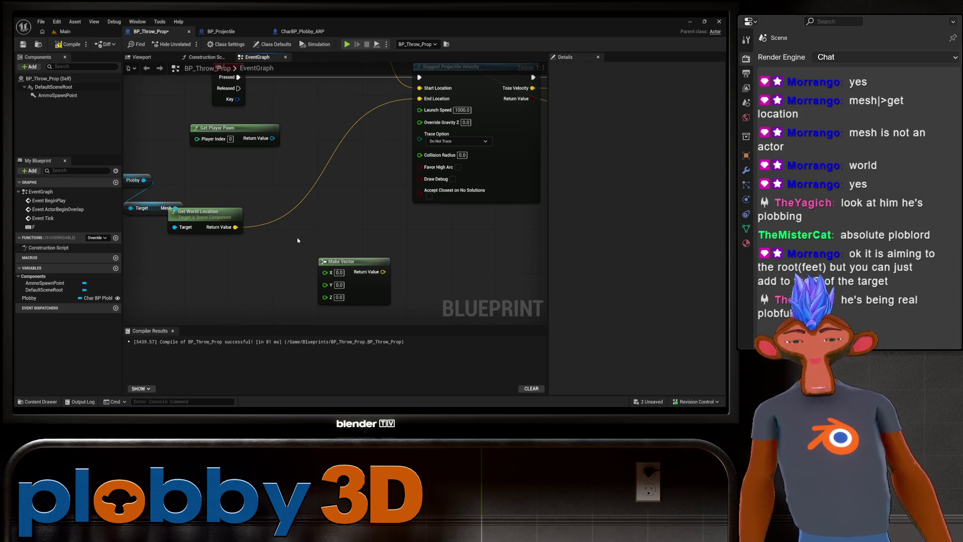
Place a fresh Operators > Add node and move it higher up.
right_click(298, 240)
text(A)
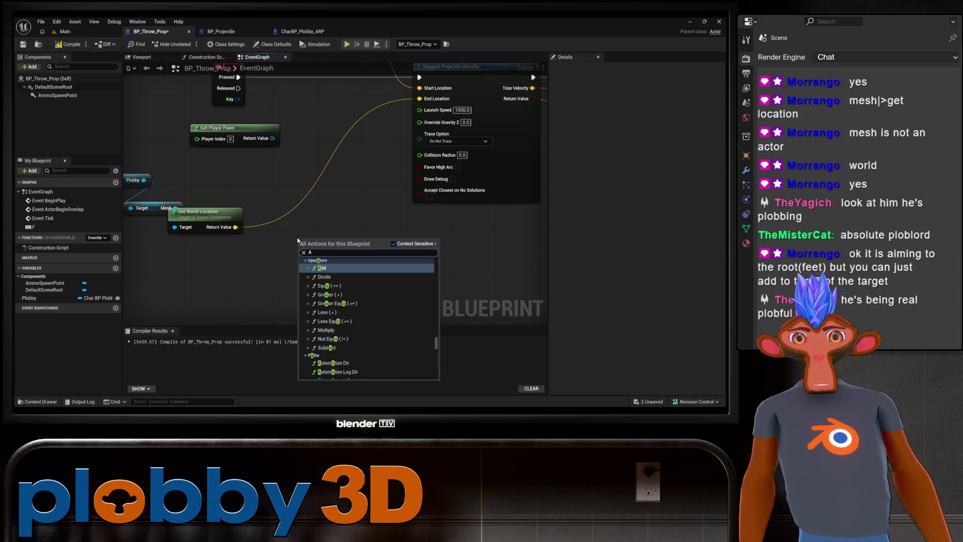
click(322, 268)
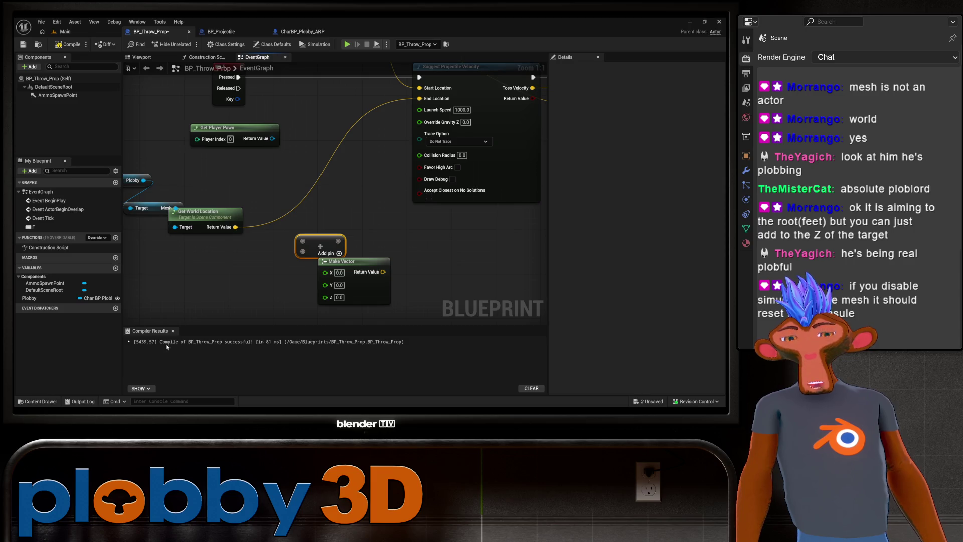
mouse_move(357, 208)
mouse_down()
mouse_move(362, 180)
mouse_move(349, 201)
mouse_move(326, 206)
mouse_move(281, 197)
mouse_move(340, 212)
mouse_up()
Delete the vector-to-string and Print String debug nodes from BP_Throw_Prop.
key(Escape)
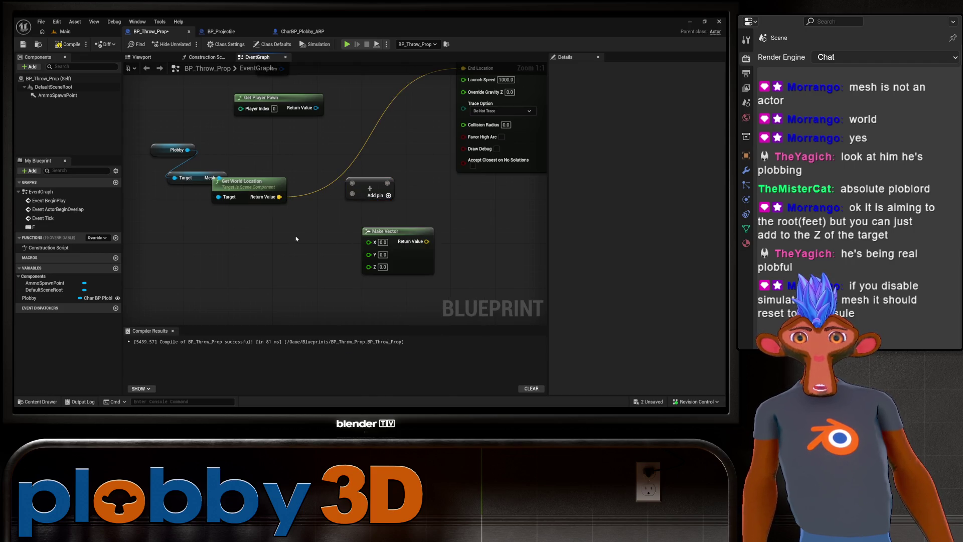
scroll(276, 263, down, 4)
scroll(276, 263, down, 1)
drag(276, 263, 312, 198)
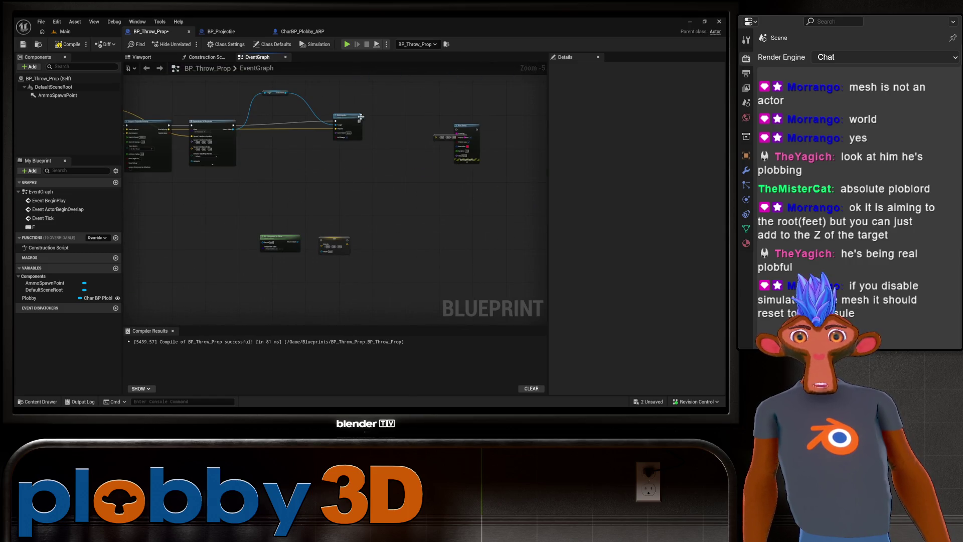
scroll(454, 138, up, 5)
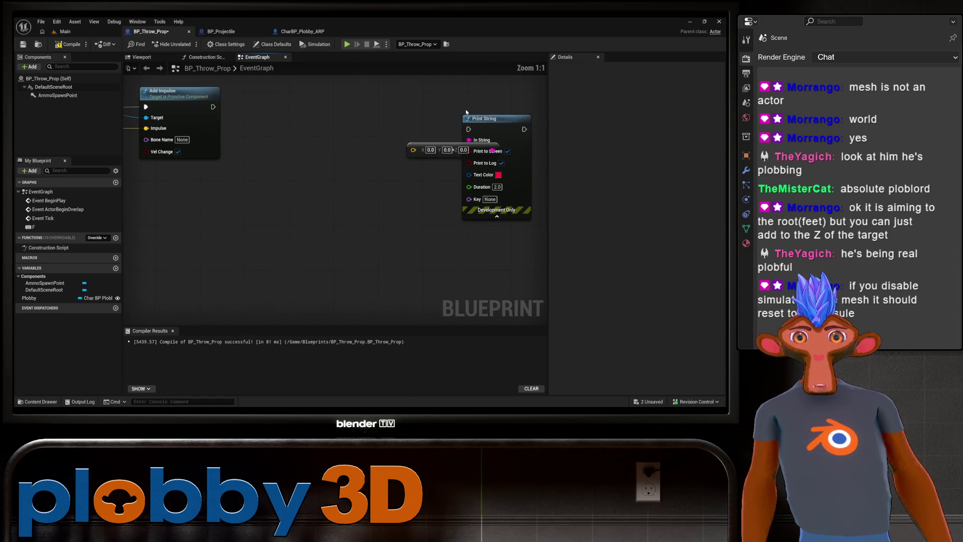
drag(476, 148, 417, 147)
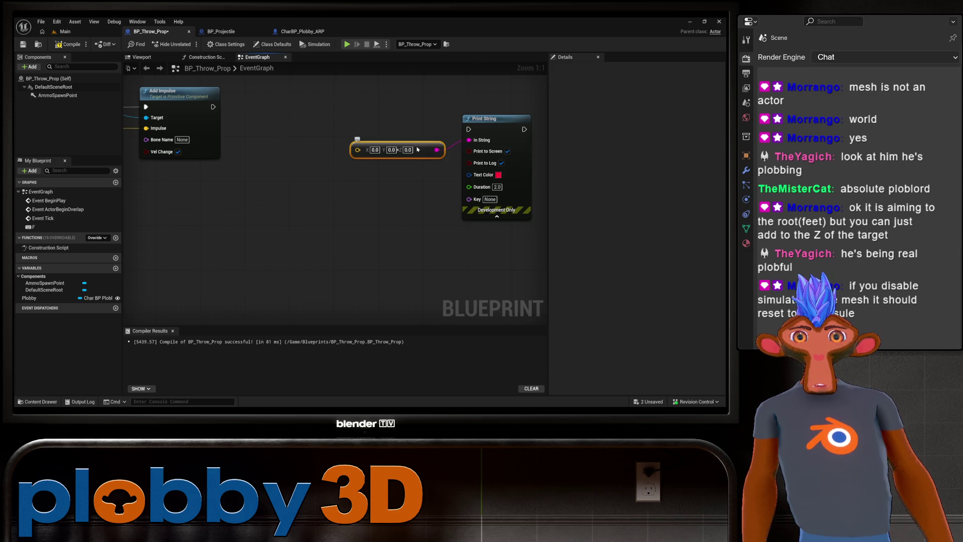
key(Delete)
click(480, 126)
key(Delete)
scroll(480, 126, down, 4)
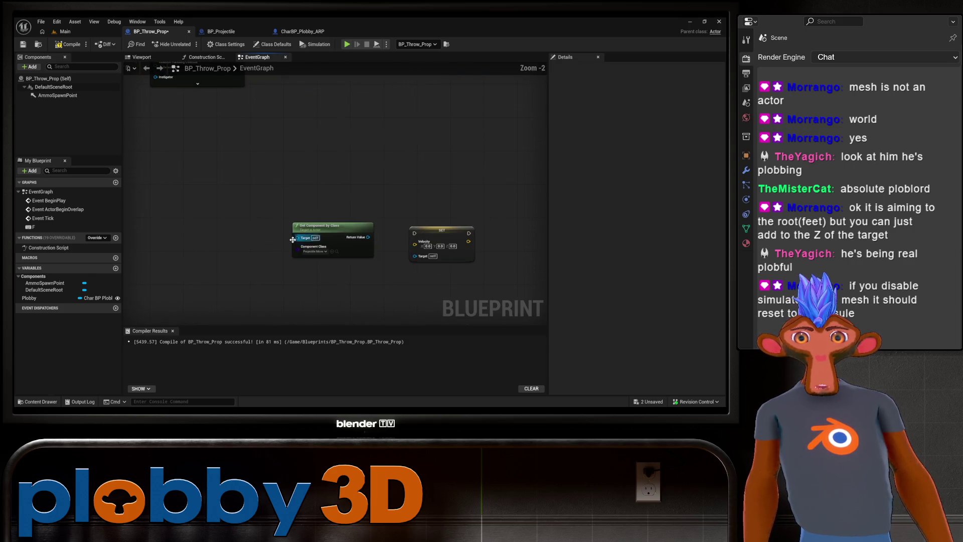
View Hit By Prop in CharBP_Plobby_ARP and Event Hit in BP_Projectile.
click(300, 32)
mouse_move(251, 176)
mouse_down()
mouse_move(301, 216)
mouse_move(401, 260)
mouse_move(491, 255)
mouse_up()
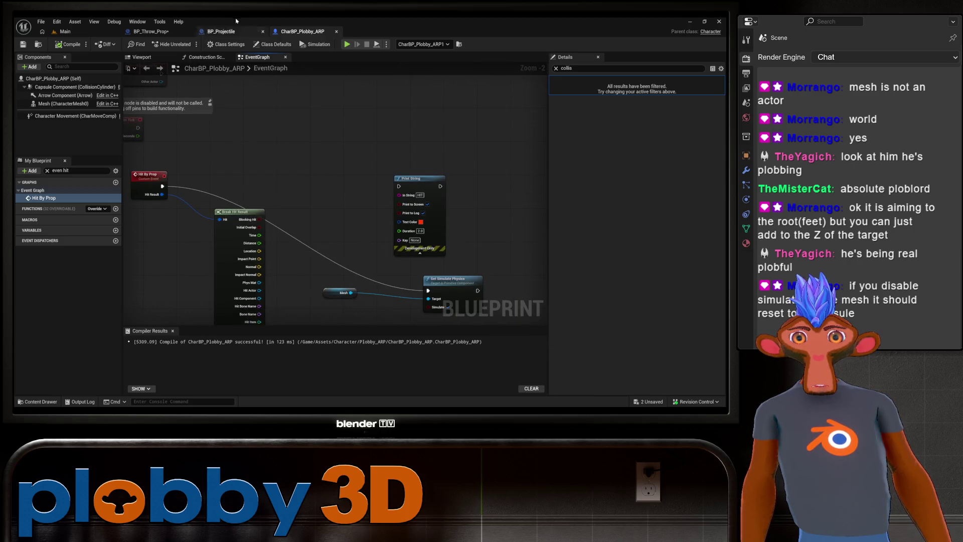
click(221, 31)
mouse_move(131, 321)
mouse_down()
mouse_move(311, 254)
mouse_move(223, 175)
mouse_up()
In BP_Throw_Prop, add a vector Add node fed by Get World Location's Return Value.
click(170, 31)
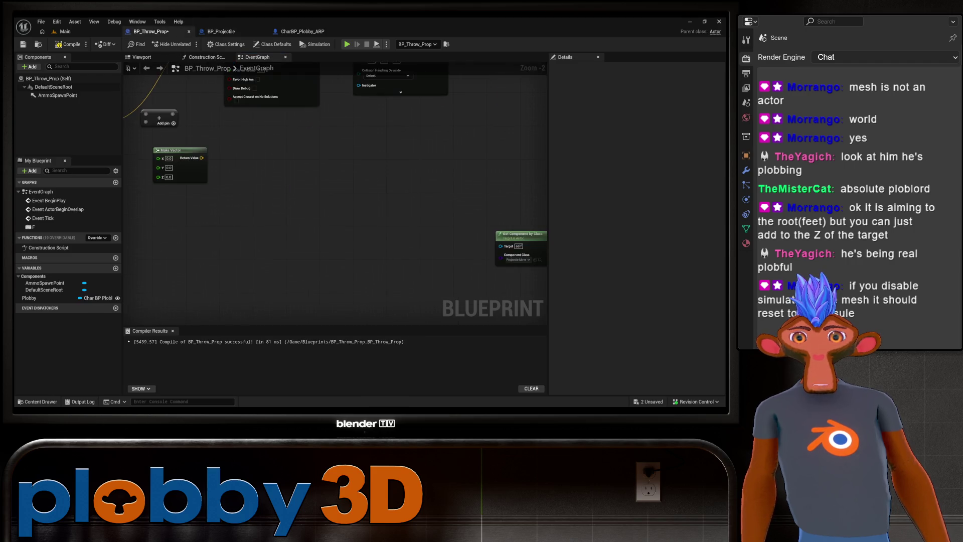
mouse_move(217, 176)
mouse_down()
mouse_move(316, 231)
mouse_move(273, 232)
mouse_up()
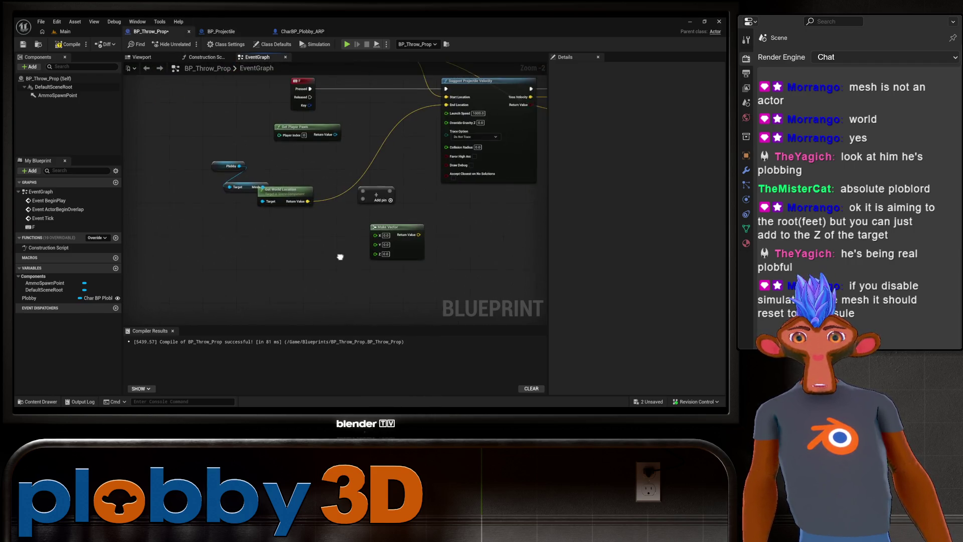
drag(310, 201, 314, 245)
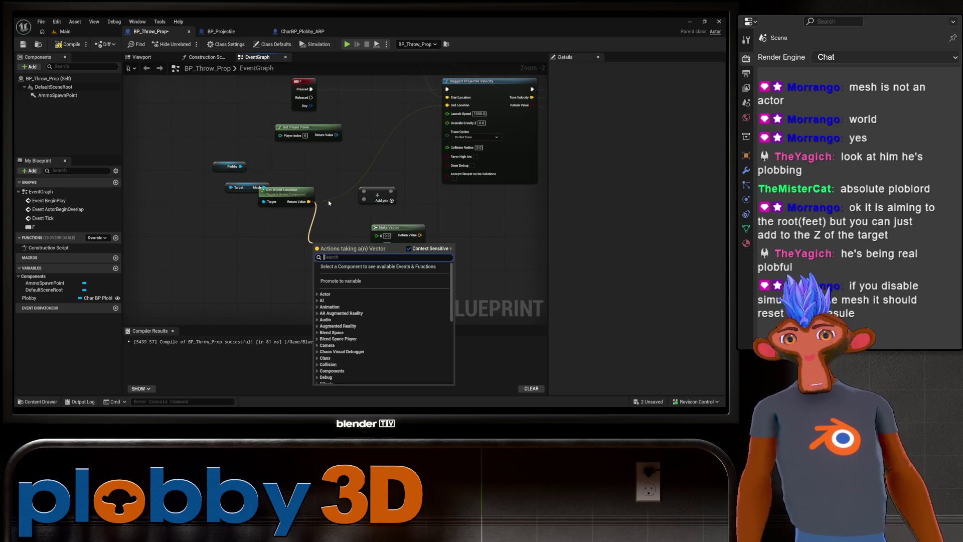
click(233, 228)
mouse_move(243, 236)
mouse_down()
mouse_move(256, 239)
mouse_move(237, 214)
mouse_move(266, 241)
mouse_move(249, 216)
mouse_up()
text(add)
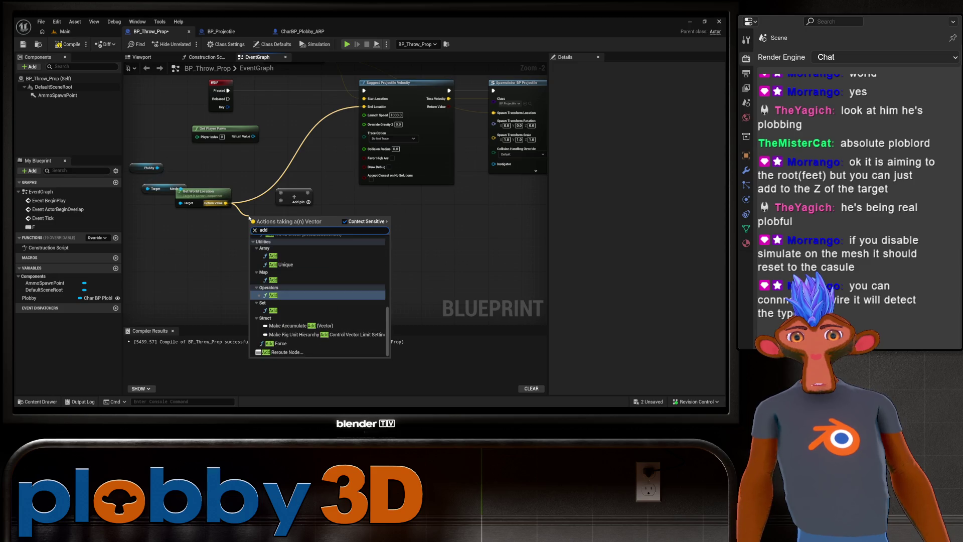
click(273, 295)
Delete the old Add and Make Vector nodes and move the vector Add into place.
click(294, 192)
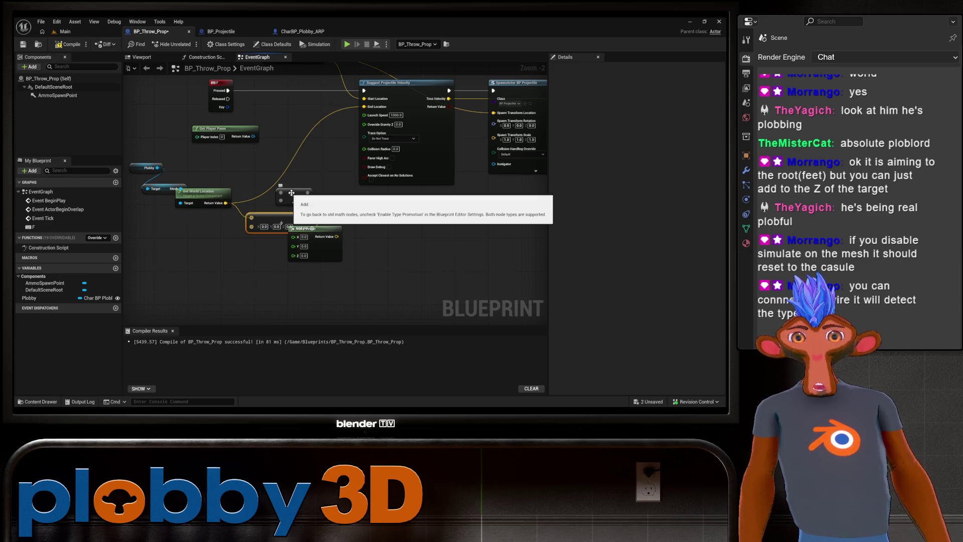
key(Delete)
drag(282, 215, 304, 192)
drag(313, 229, 221, 225)
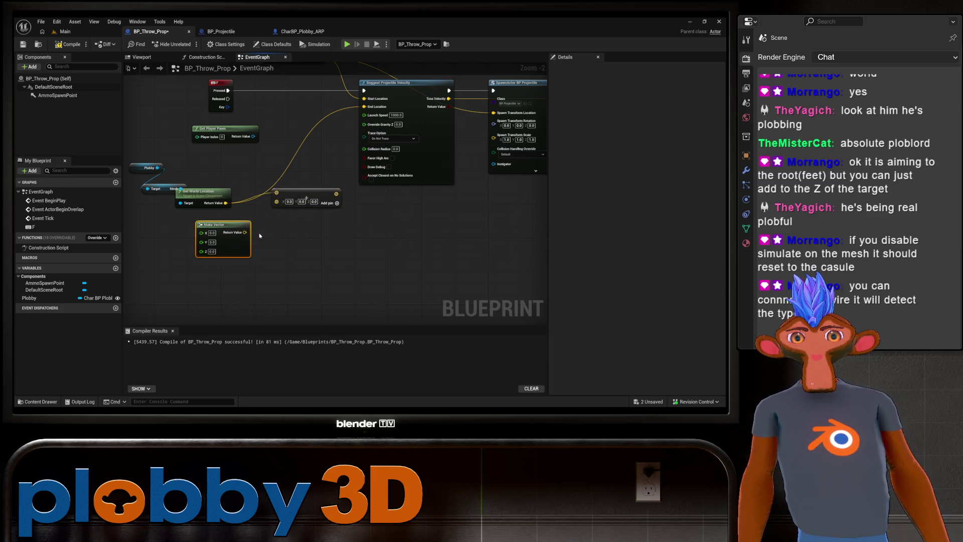
key(Delete)
scroll(351, 182, up, 2)
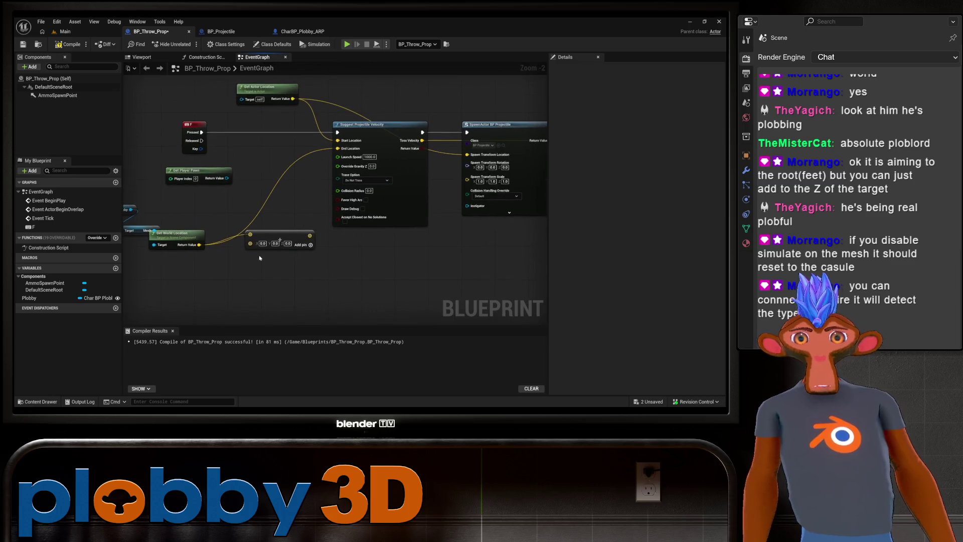
Wire the Add output into End Location with a Z offset of 20 and compile.
drag(346, 203, 384, 87)
click(317, 215)
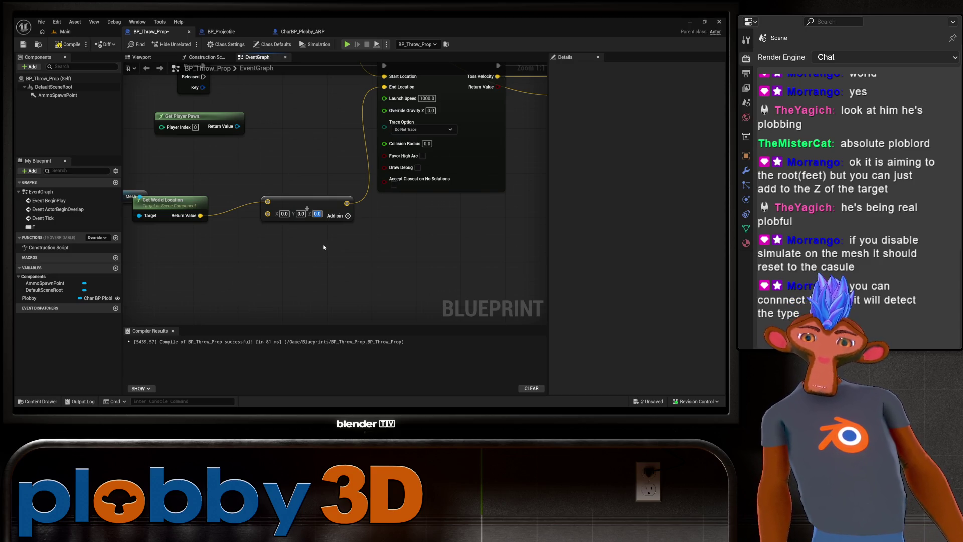
text(20)
key(Return)
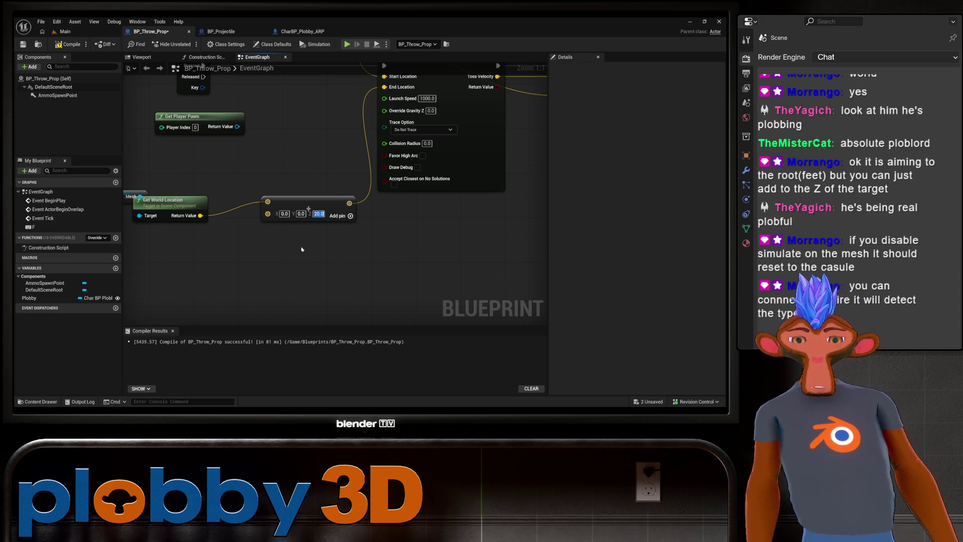
click(68, 44)
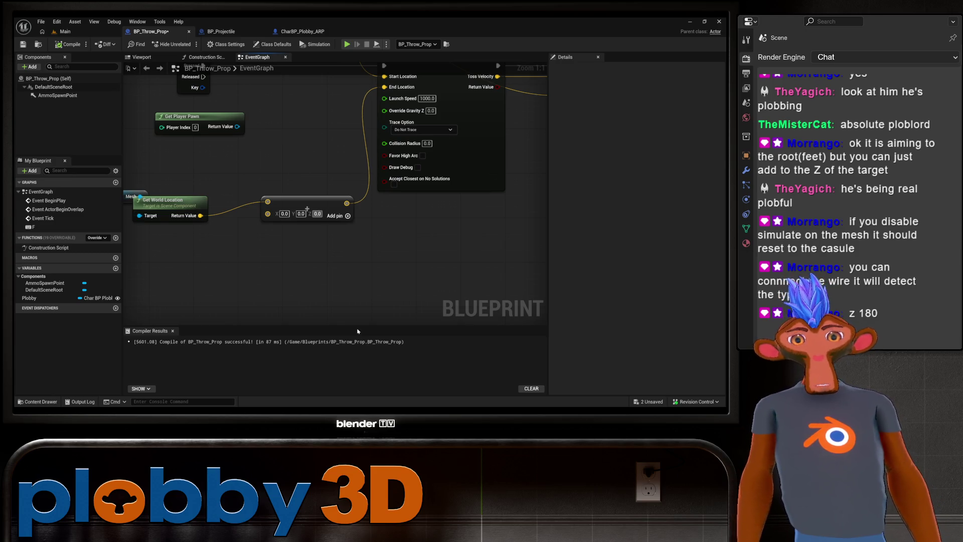
Raise the Add node's Z offset to 180, then switch to the Main level.
text(180)
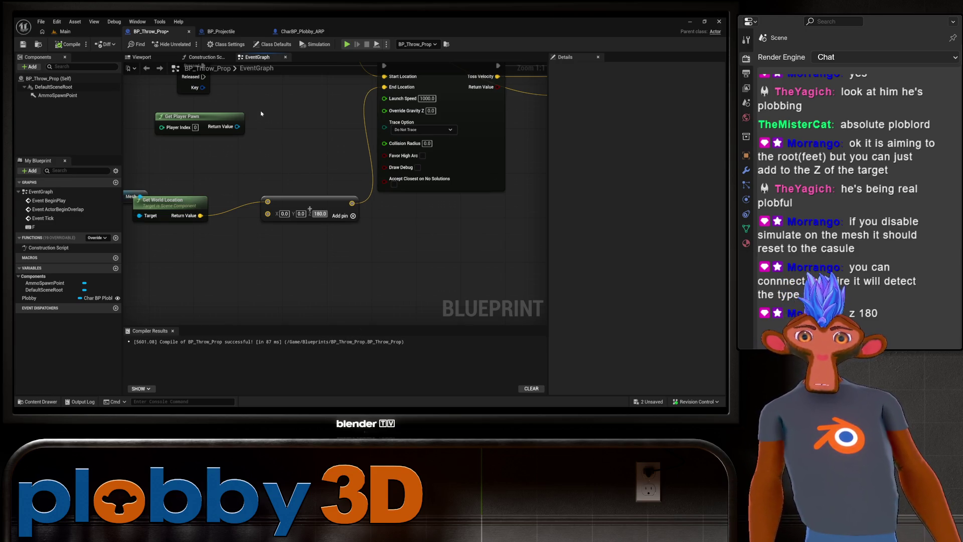
scroll(201, 106, down, 2)
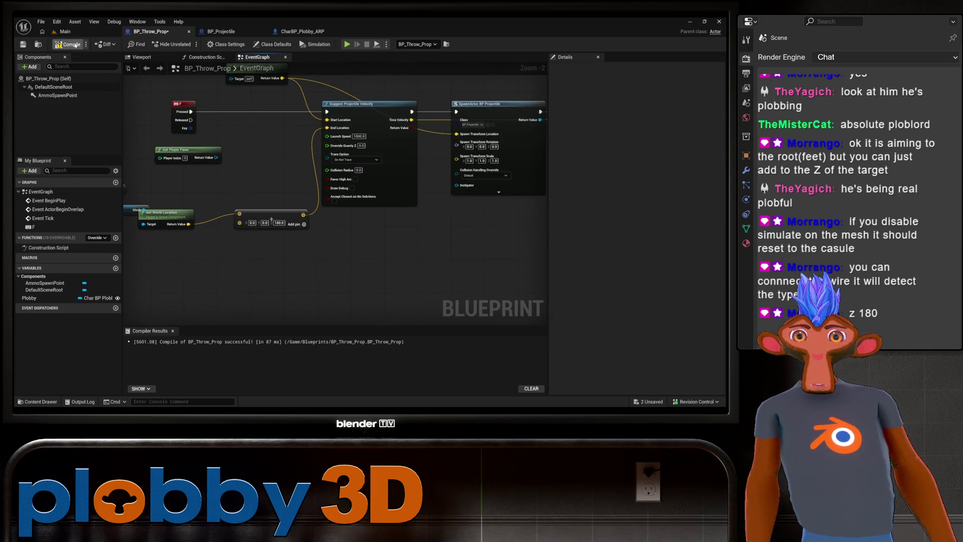
scroll(171, 89, up, 2)
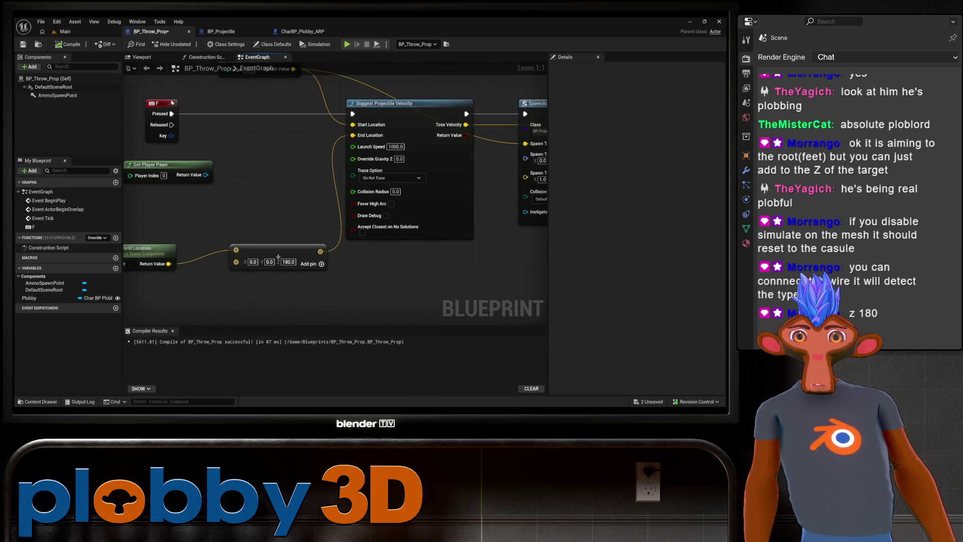
click(64, 32)
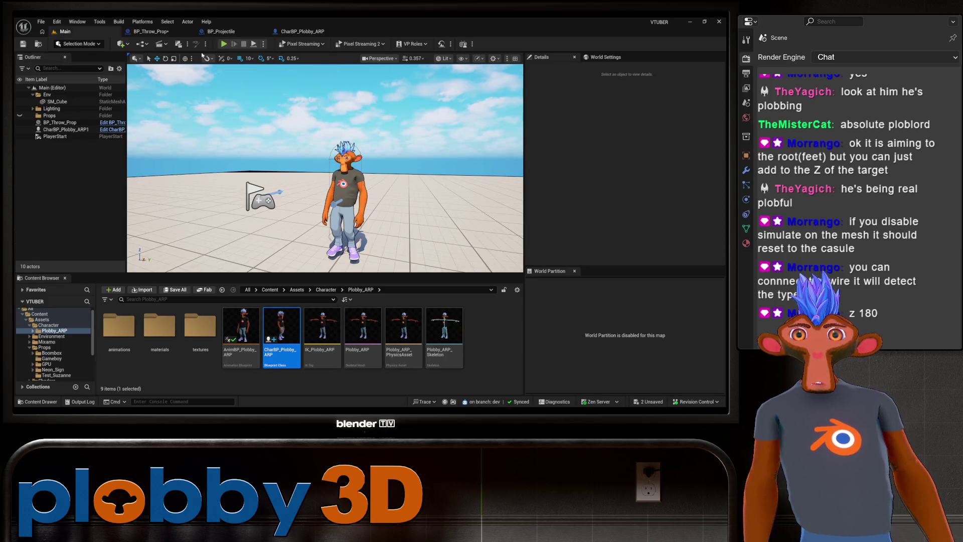
Run a quick play test of the level, stop it, and return to BP_Throw_Prop.
click(226, 44)
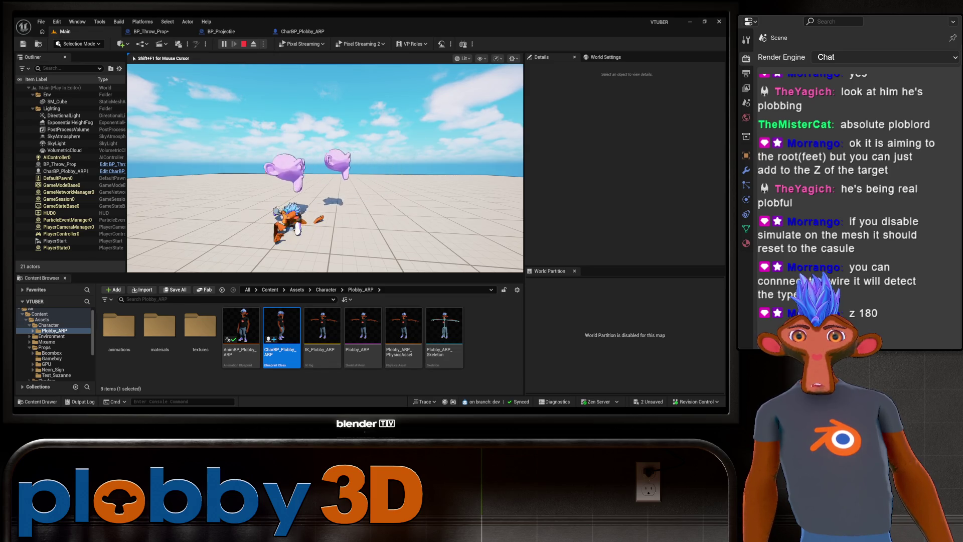
key(Escape)
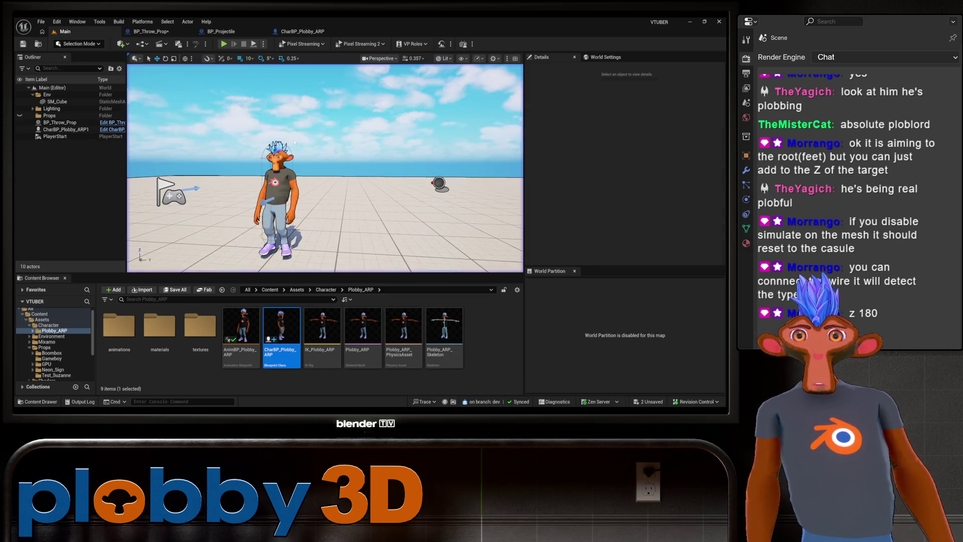
click(159, 32)
Set the Add node's Z offset to 90 and recompile BP_Throw_Prop.
click(279, 258)
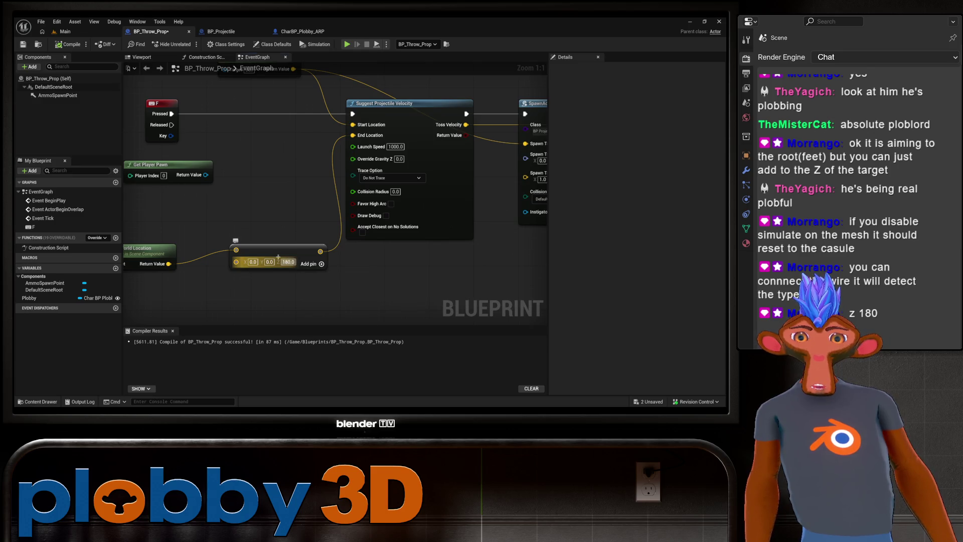
text(90)
click(323, 292)
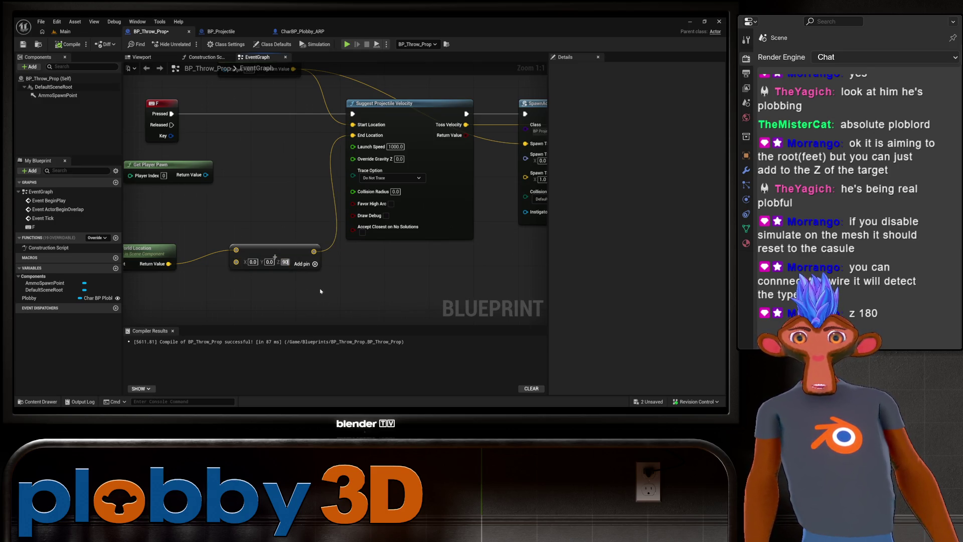
click(68, 47)
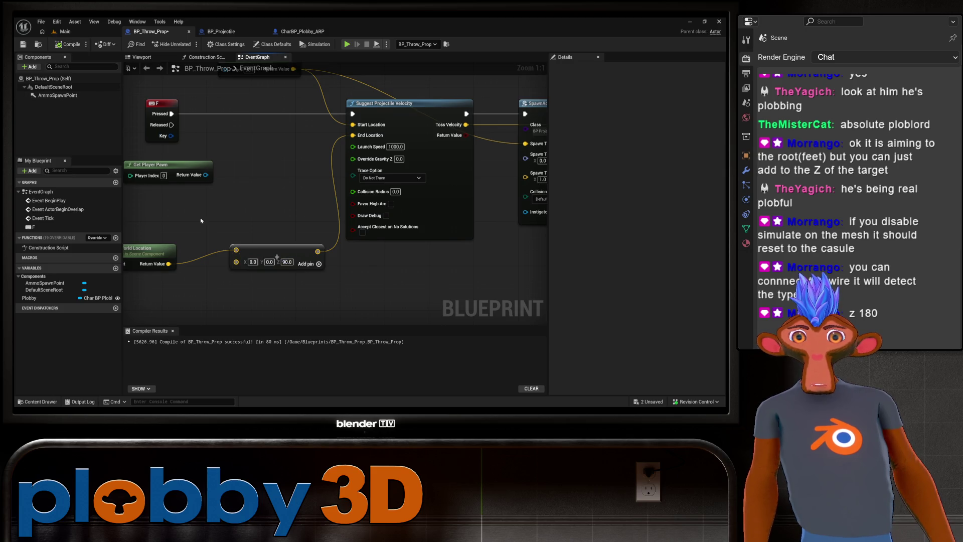
Play-test the thrown props again from the Main level, then return to BP_Throw_Prop's graph.
click(64, 31)
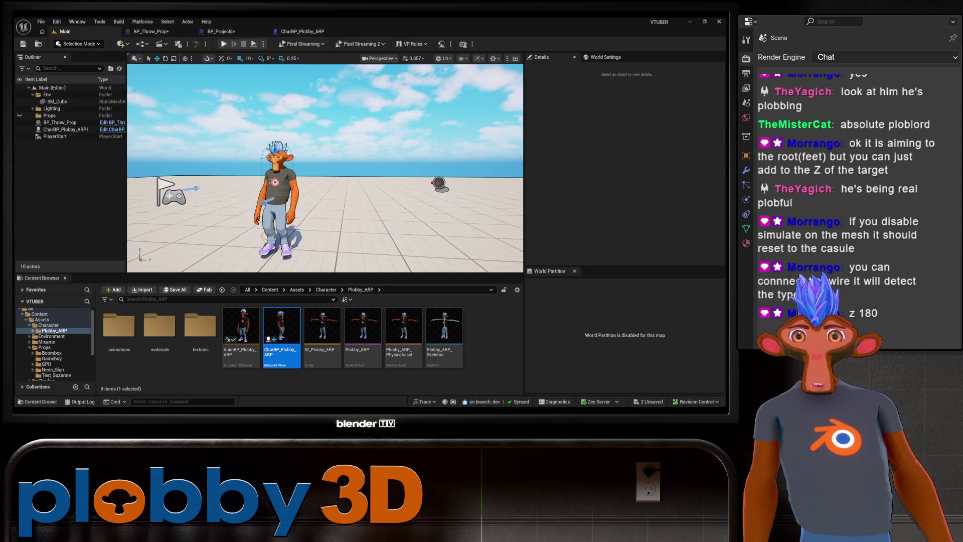
click(224, 44)
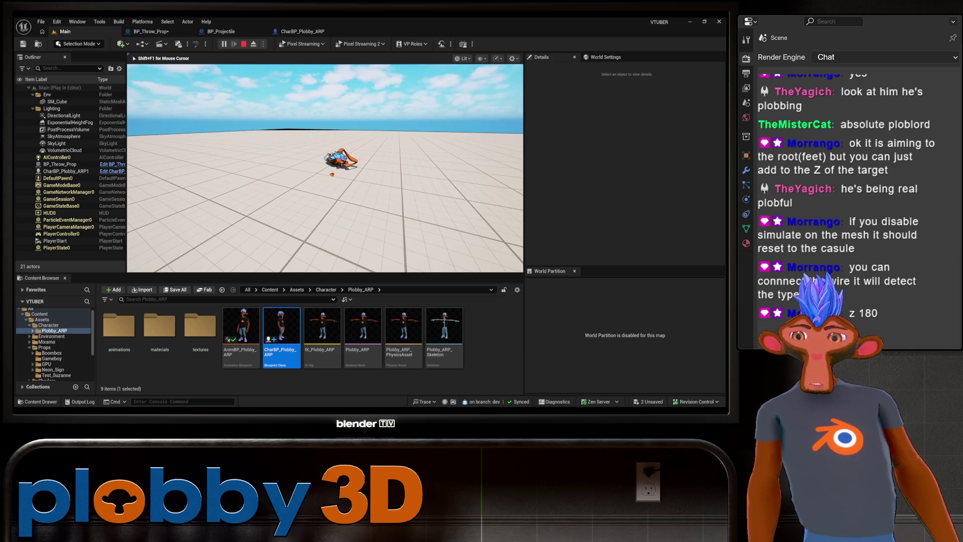
key(Escape)
click(151, 32)
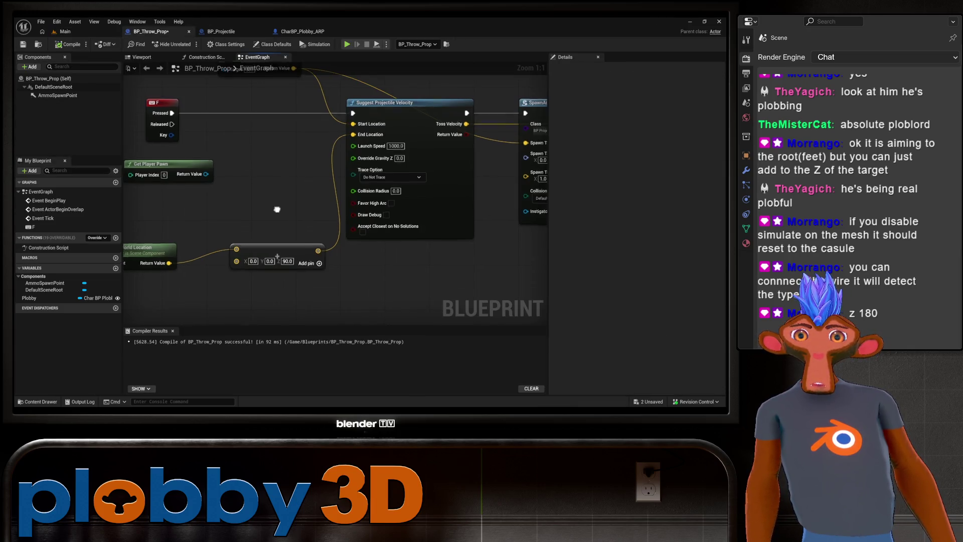
mouse_move(341, 176)
mouse_down()
mouse_move(161, 226)
mouse_move(226, 216)
mouse_move(193, 254)
mouse_up()
mouse_move(408, 262)
mouse_down()
mouse_move(253, 235)
mouse_move(280, 257)
mouse_move(434, 246)
mouse_up()
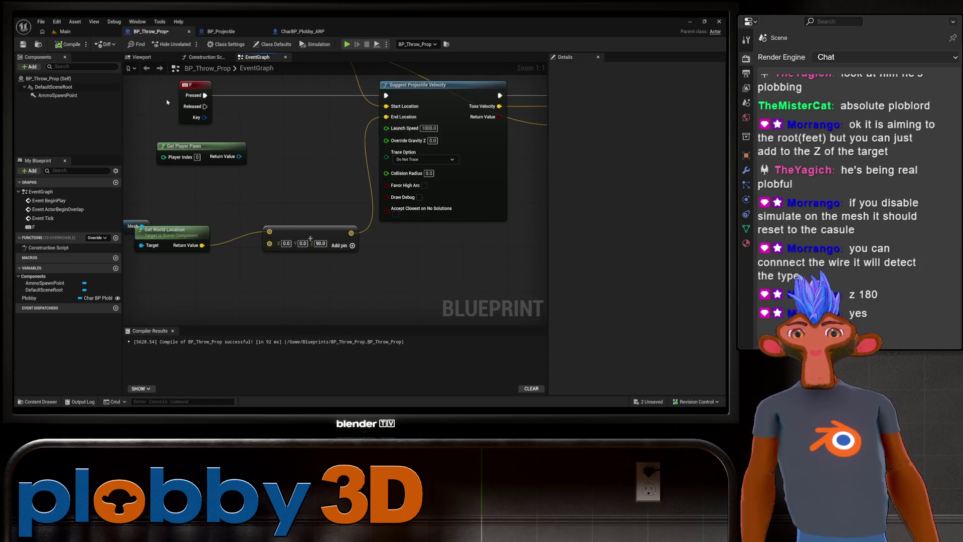
click(301, 31)
drag(268, 126, 318, 82)
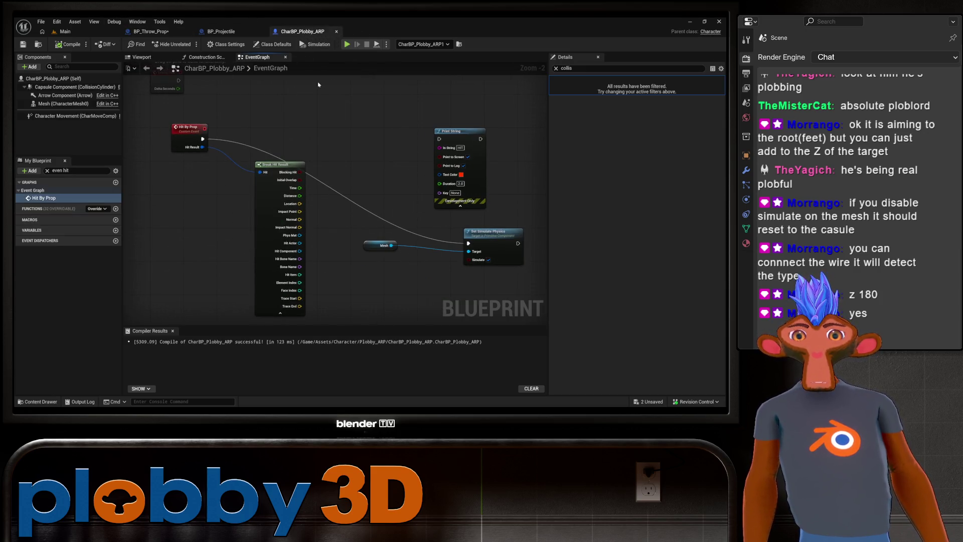
drag(361, 129, 340, 194)
scroll(224, 106, down, 1)
click(151, 31)
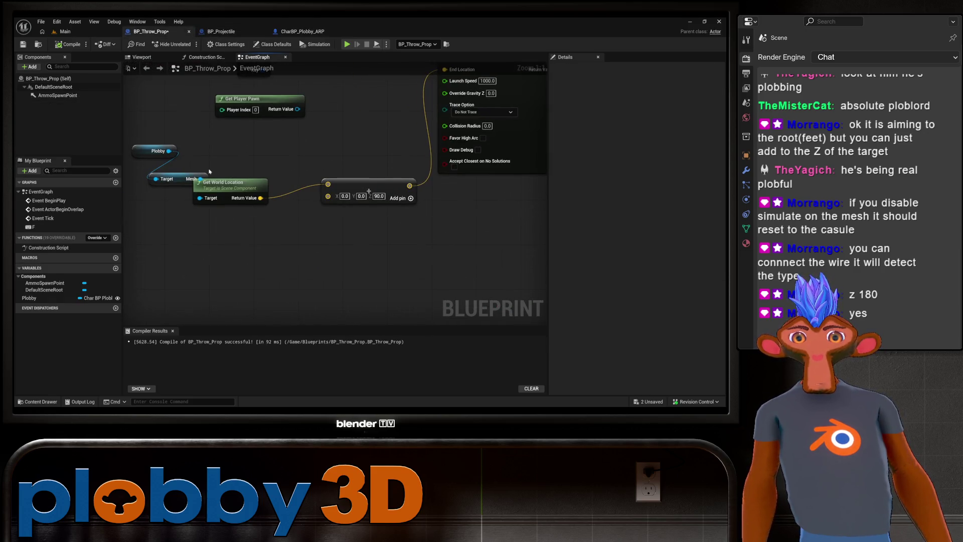
Move Get World Location aside and search the action list for 'get bone'.
drag(195, 183, 222, 177)
right_click(233, 227)
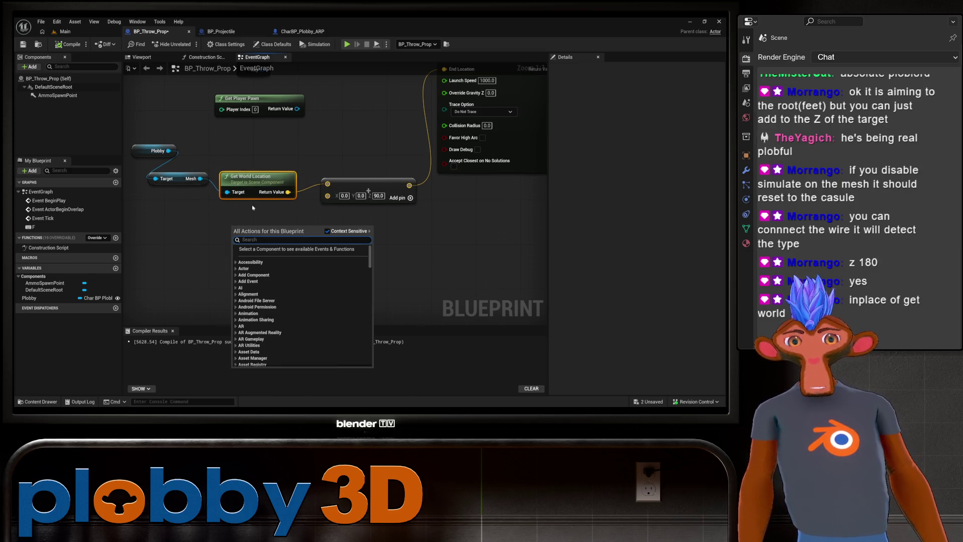
text(get bone)
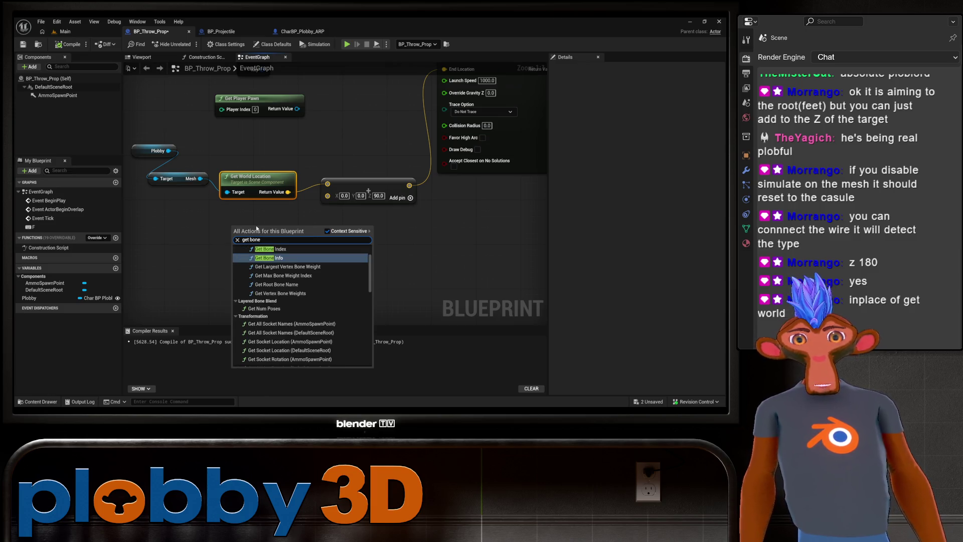
scroll(282, 287, up, 1)
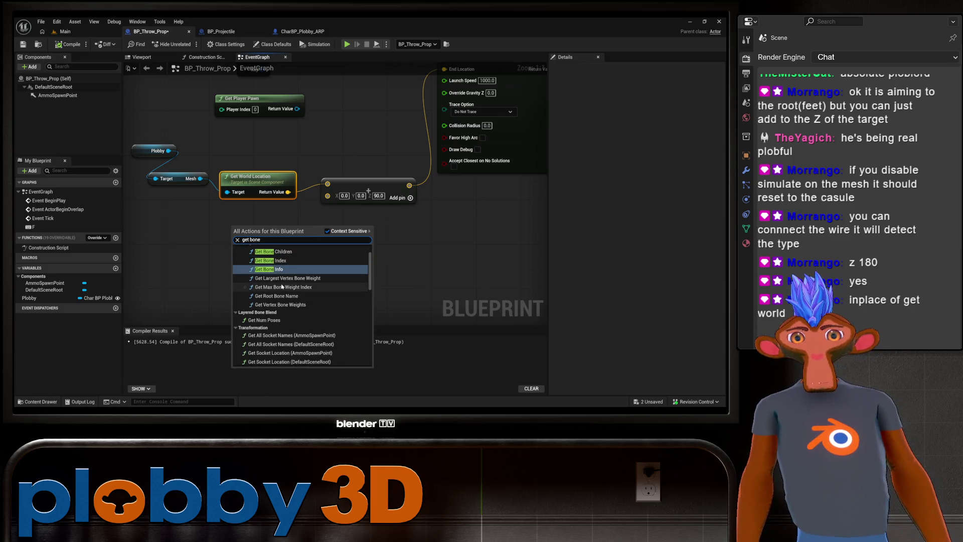
scroll(282, 287, up, 2)
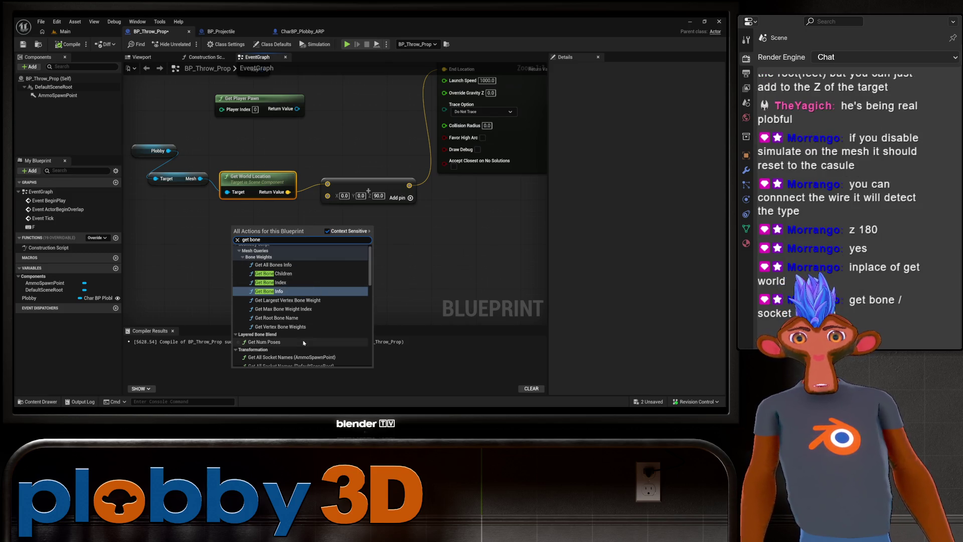
scroll(304, 343, down, 3)
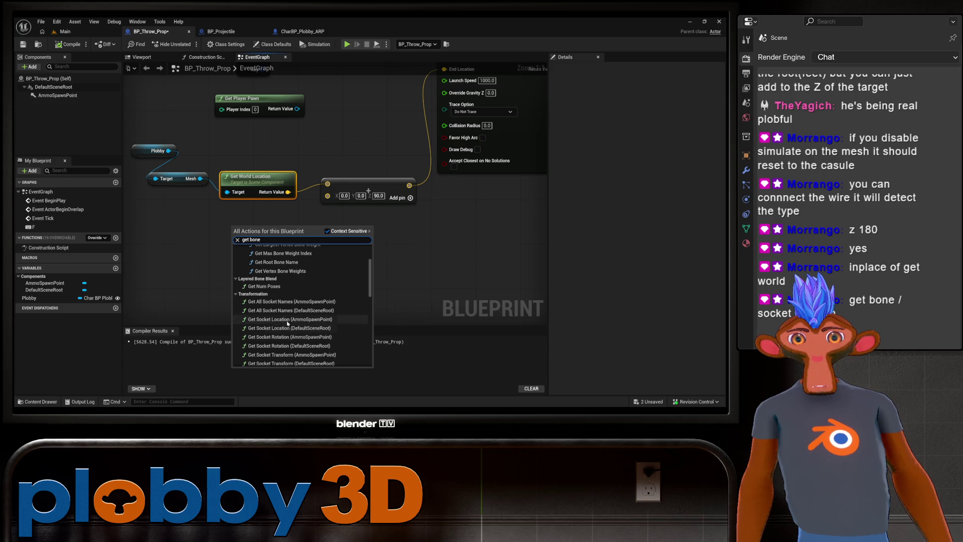
scroll(321, 291, down, 3)
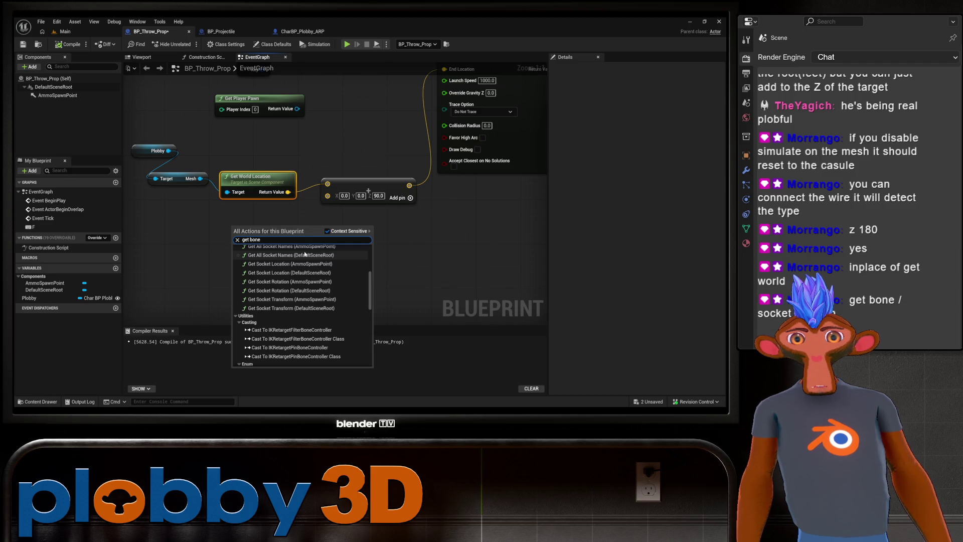
scroll(305, 255, up, 6)
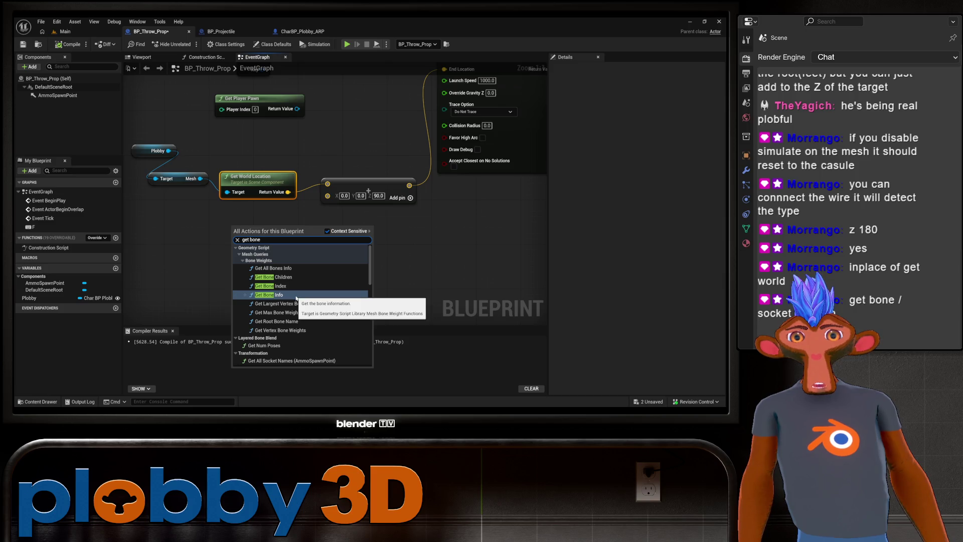
Dismiss the action list, delete the Get World Location node, and shift the Mesh node right.
right_click(201, 239)
click(298, 207)
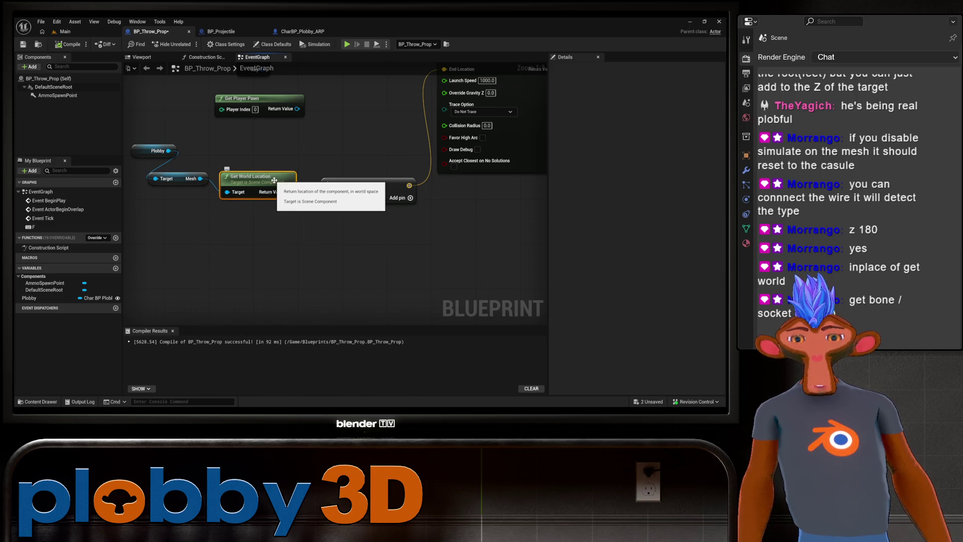
key(Delete)
drag(175, 179, 250, 178)
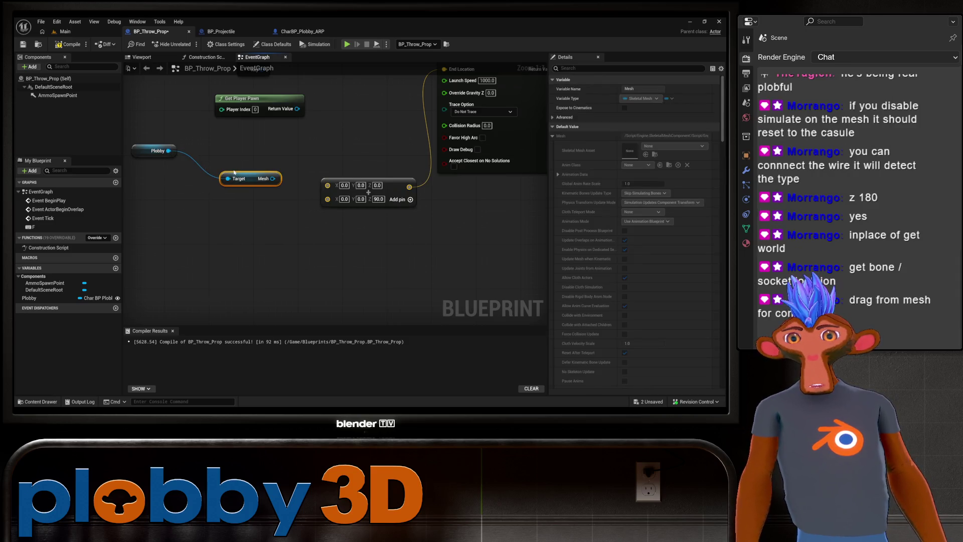
Add a Get Socket Location node targeting Plobby's Mesh via a 'get bone' search.
mouse_move(255, 178)
mouse_down()
mouse_move(194, 183)
mouse_move(296, 211)
mouse_move(307, 268)
mouse_move(232, 226)
mouse_up()
text(get bone)
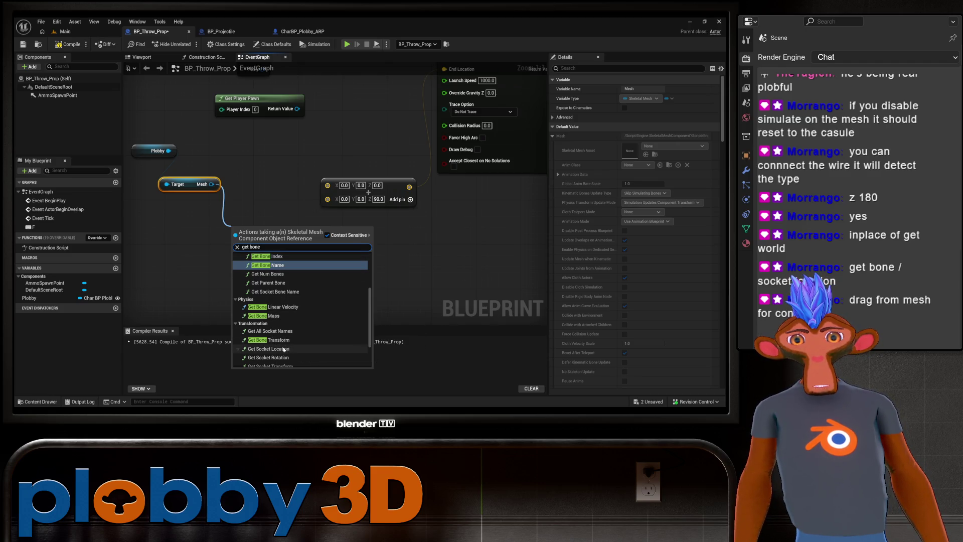
click(269, 349)
drag(259, 243, 278, 269)
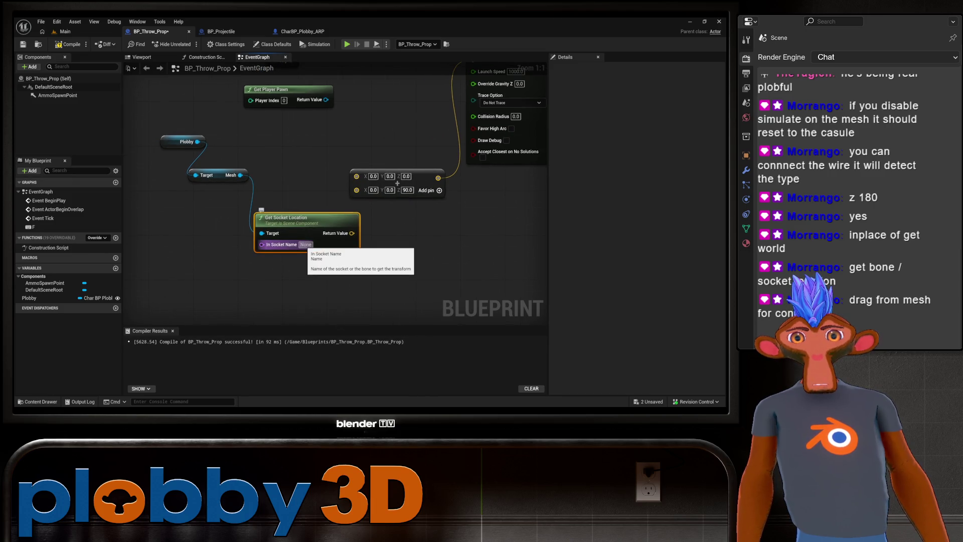
click(89, 31)
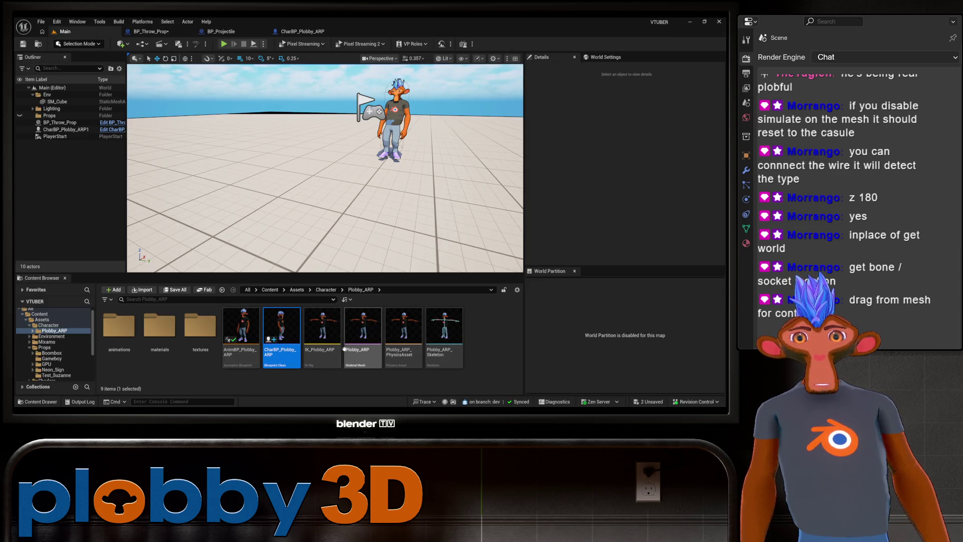
Open Plobby_ARP_Skeleton, scroll its Skeleton Tree to find the head bone, then close it.
click(452, 331)
double_click(452, 331)
scroll(68, 232, down, 10)
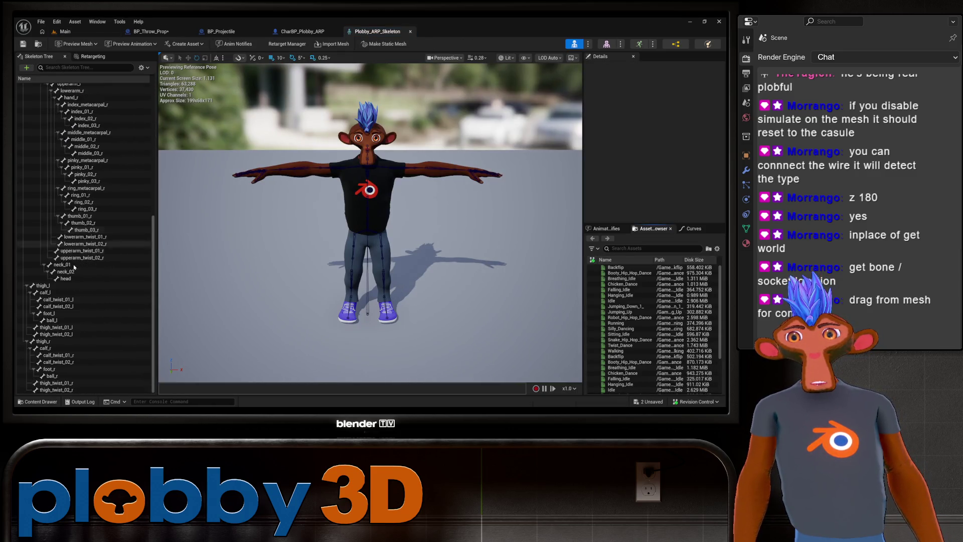
scroll(91, 271, up, 5)
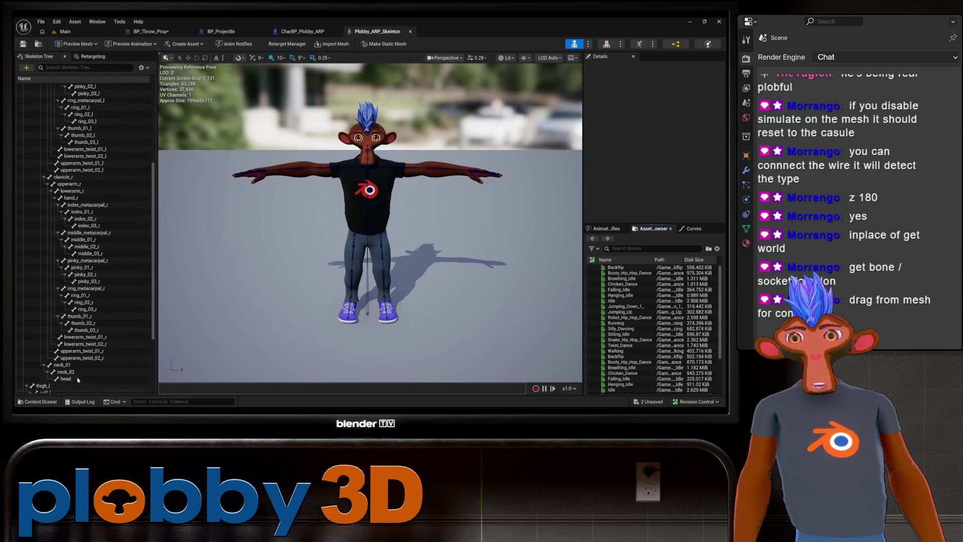
click(410, 31)
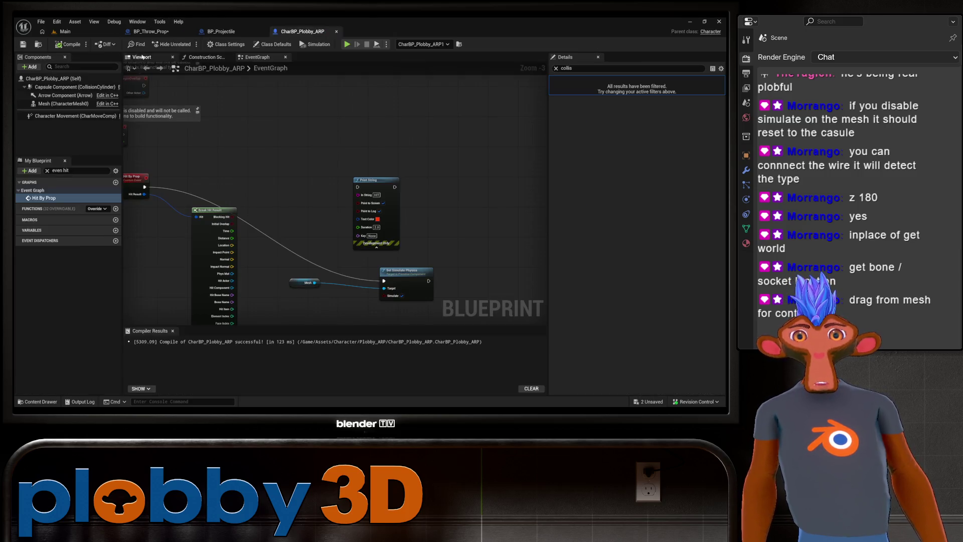
mouse_move(337, 251)
mouse_down()
mouse_move(312, 168)
mouse_move(426, 230)
mouse_up()
Set Get Socket Location's In Socket Name to head in BP_Throw_Prop.
click(164, 32)
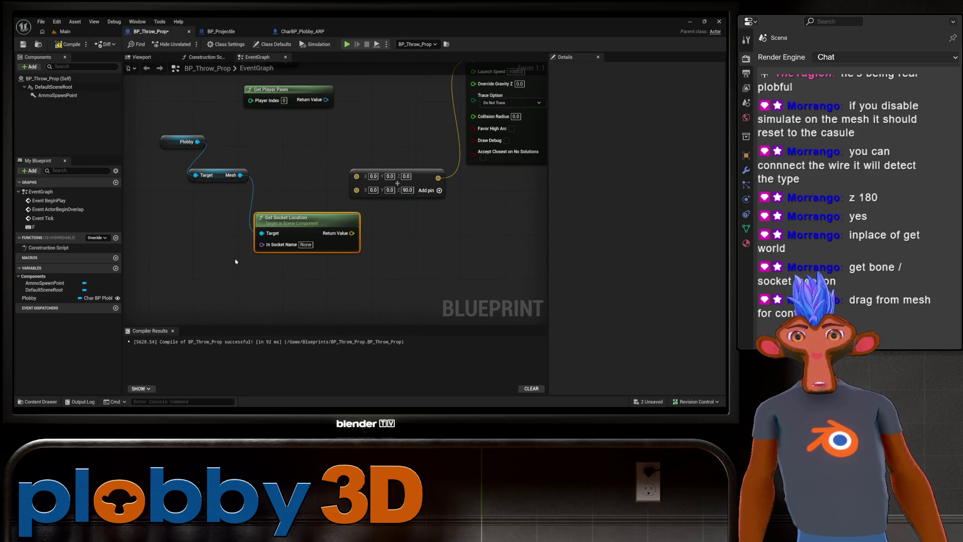
click(307, 245)
text(N)
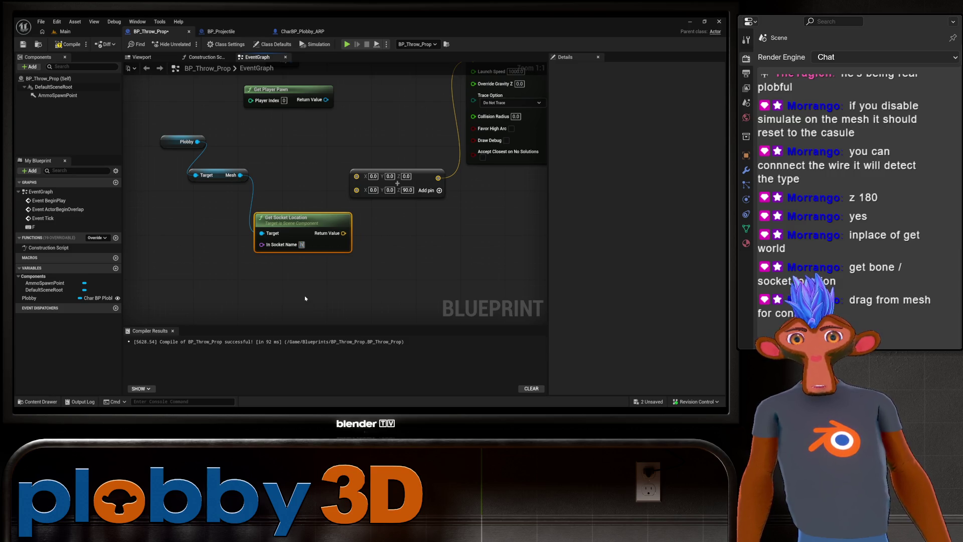
click(158, 266)
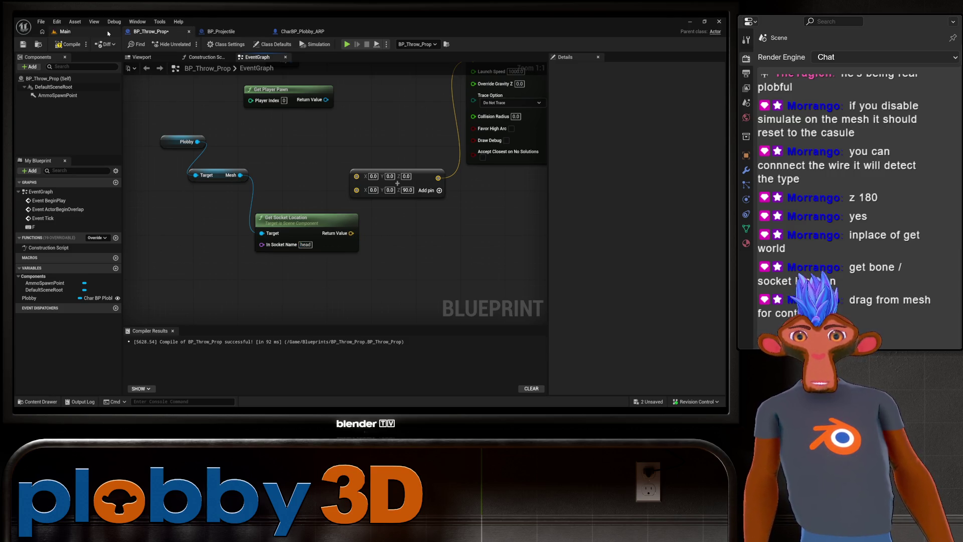
Open and close the Plobby_ARP skeletal mesh, then reopen Plobby_ARP_Skeleton from the Content Browser.
click(63, 31)
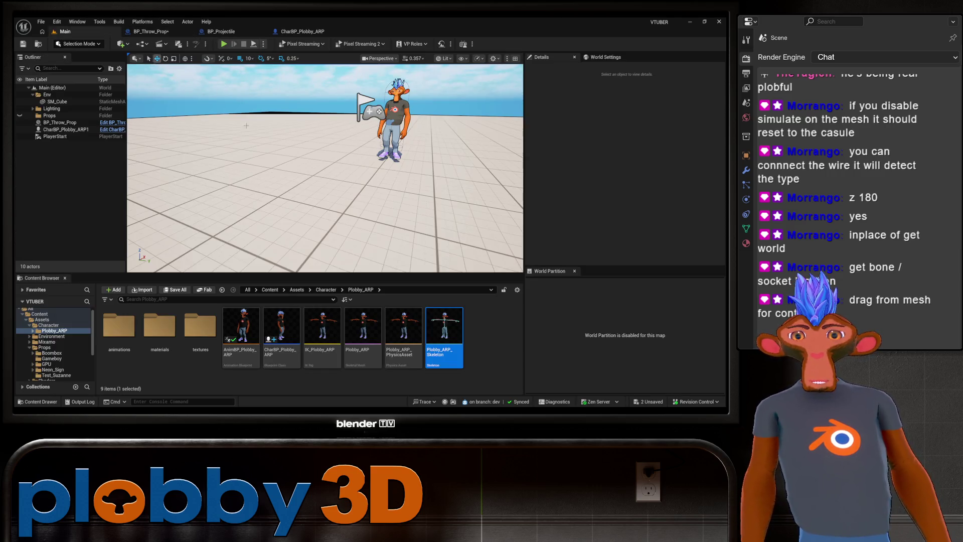
click(363, 331)
double_click(376, 318)
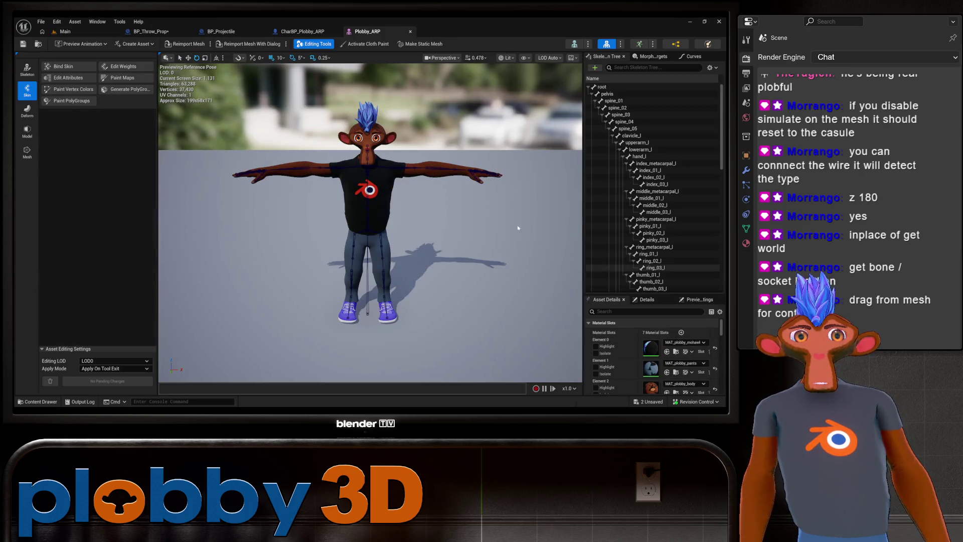
click(411, 31)
click(64, 31)
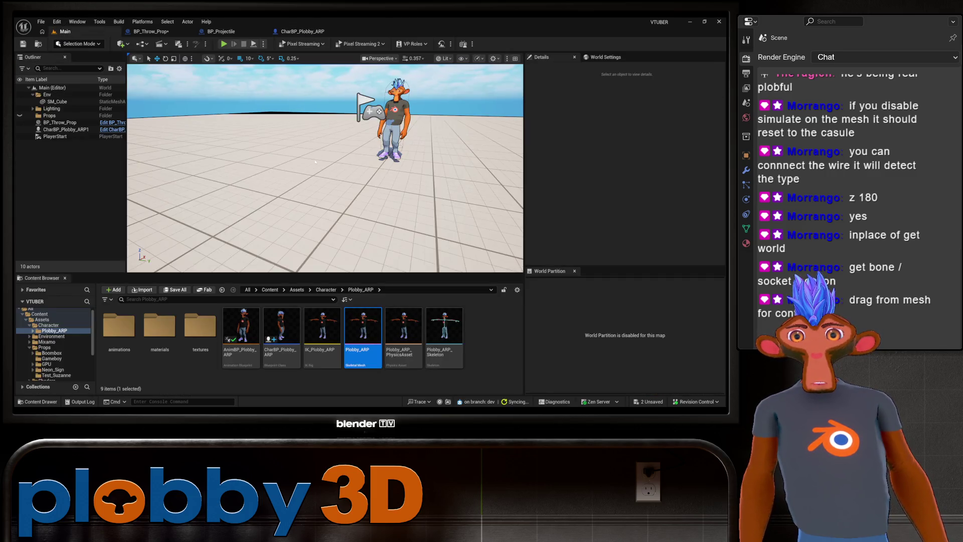
click(459, 336)
double_click(452, 332)
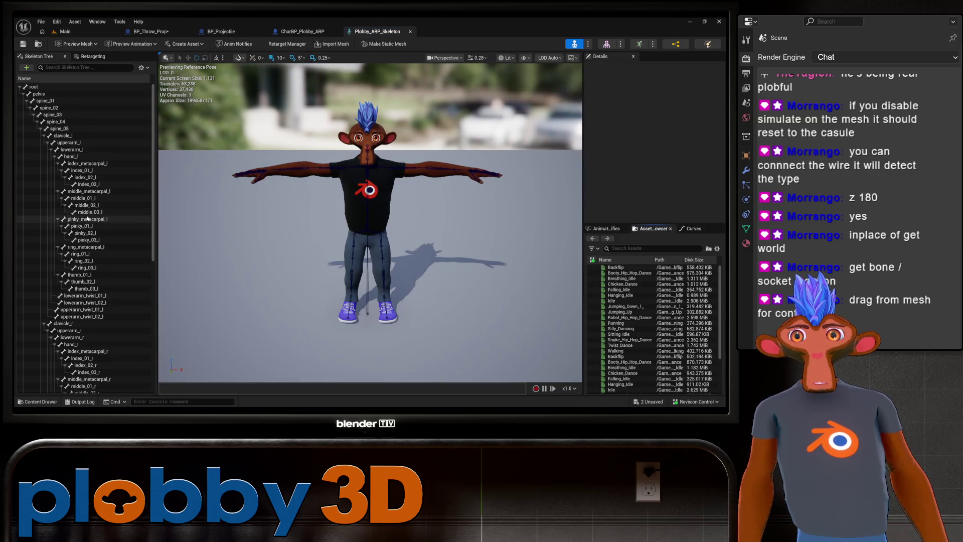
click(410, 32)
Feed Get Socket Location's output into the throw's End Location in BP_Throw_Prop.
mouse_move(381, 201)
mouse_down()
mouse_move(504, 265)
mouse_move(183, 295)
mouse_move(188, 57)
mouse_up()
click(150, 31)
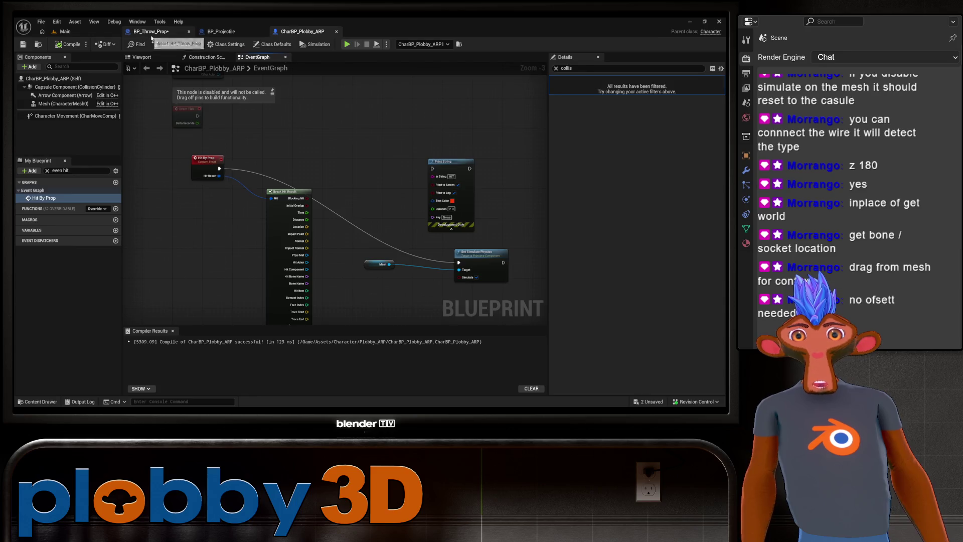
drag(329, 197, 400, 291)
mouse_move(261, 251)
mouse_down()
mouse_move(278, 254)
mouse_move(381, 78)
mouse_up()
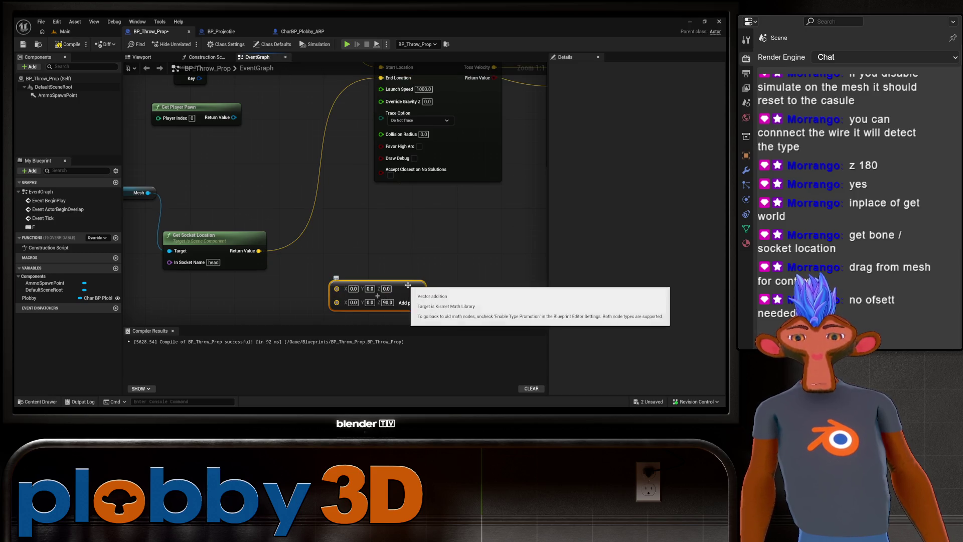
right_click(401, 246)
scroll(402, 200, down, 8)
click(389, 264)
scroll(353, 266, up, 6)
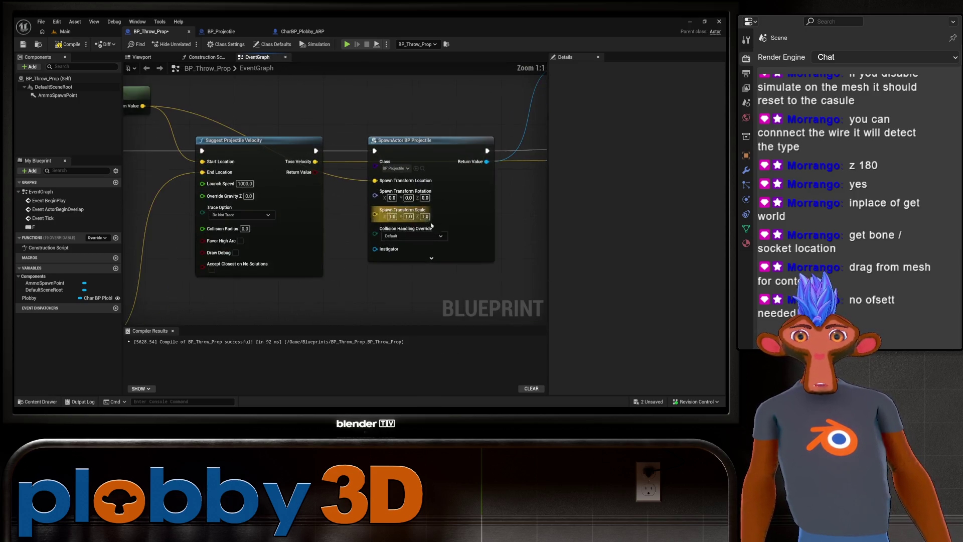
Compile BP_Throw_Prop, then return to the Main level and turn the view toward the character.
click(73, 45)
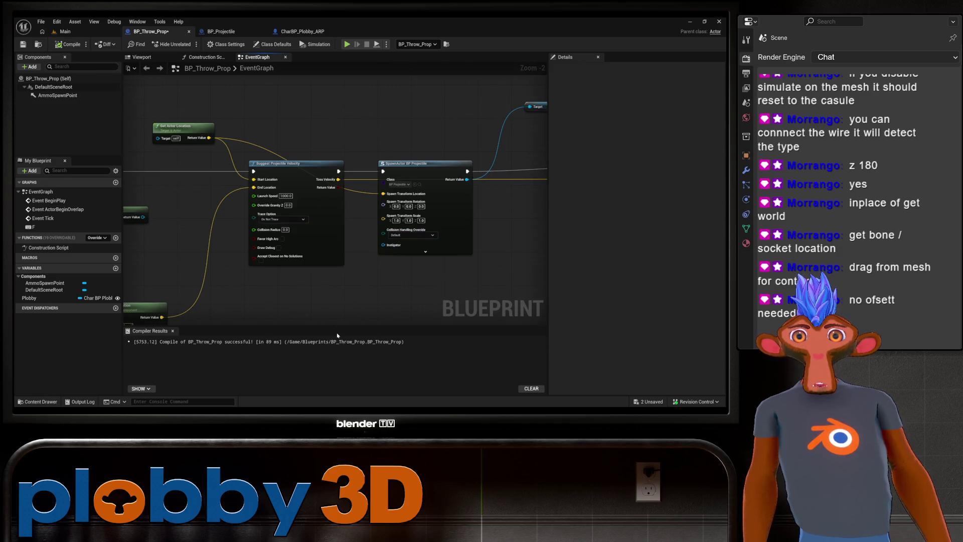
drag(342, 335, 273, 245)
scroll(261, 240, down, 2)
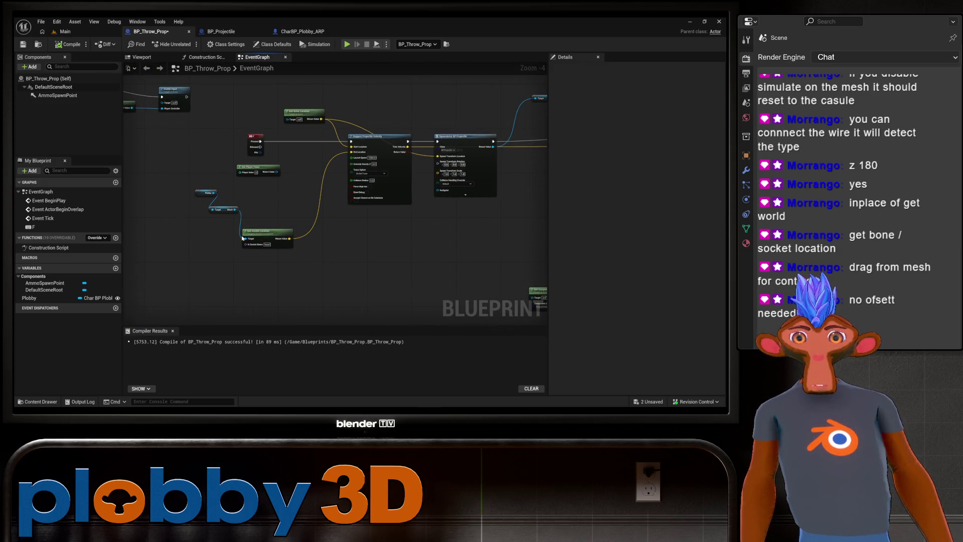
scroll(392, 257, up, 2)
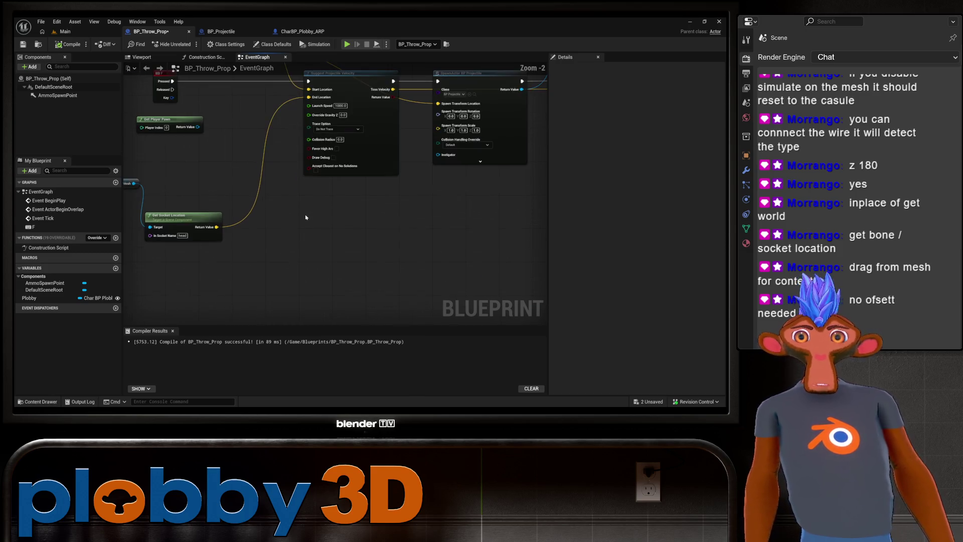
drag(307, 223, 339, 235)
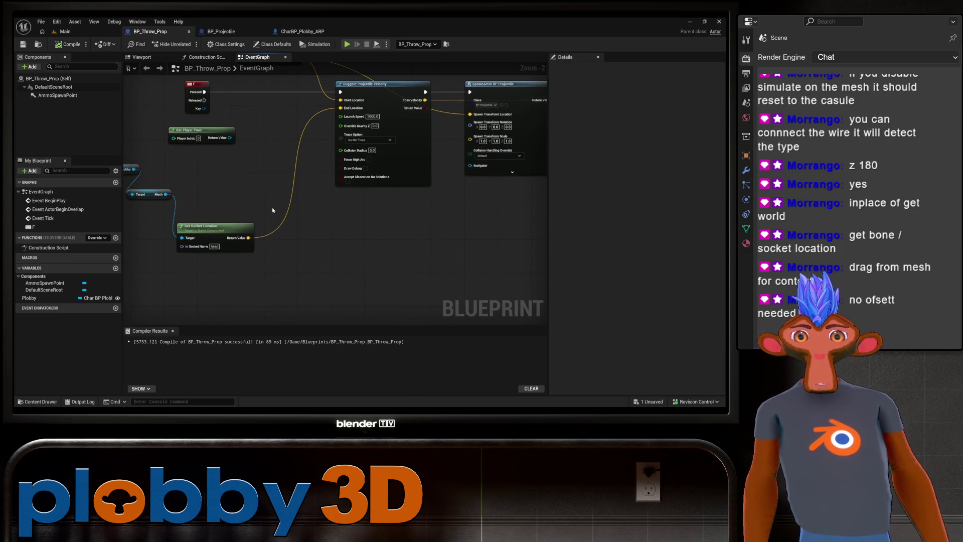
click(64, 31)
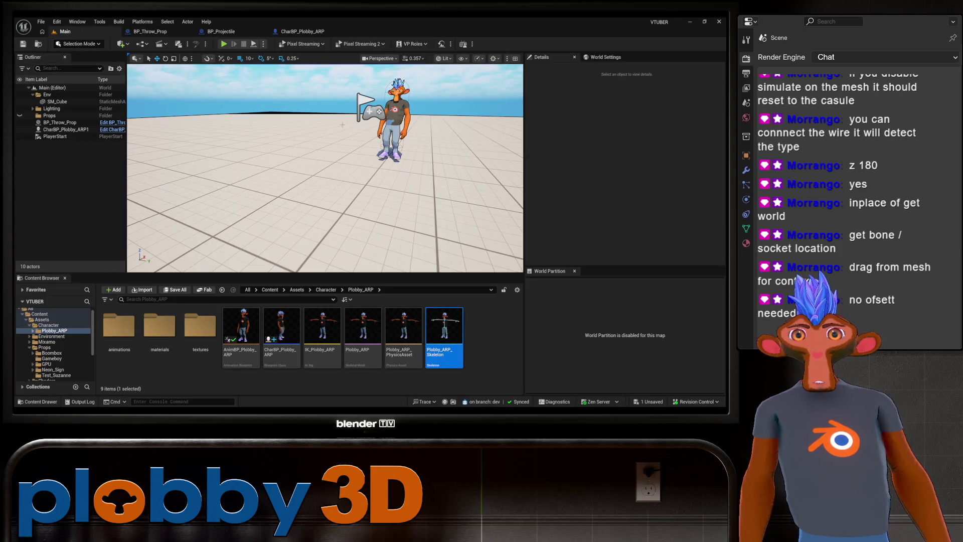
drag(319, 157, 320, 160)
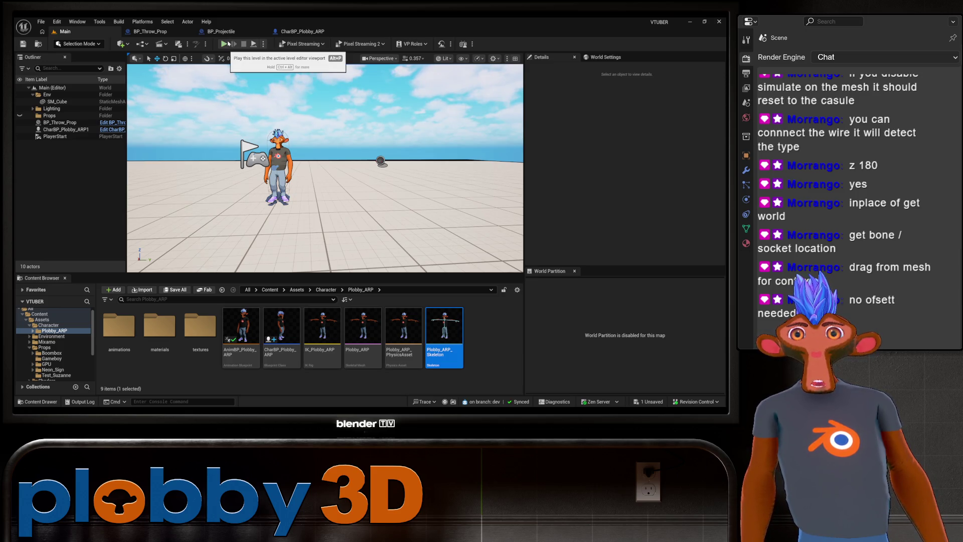
click(229, 44)
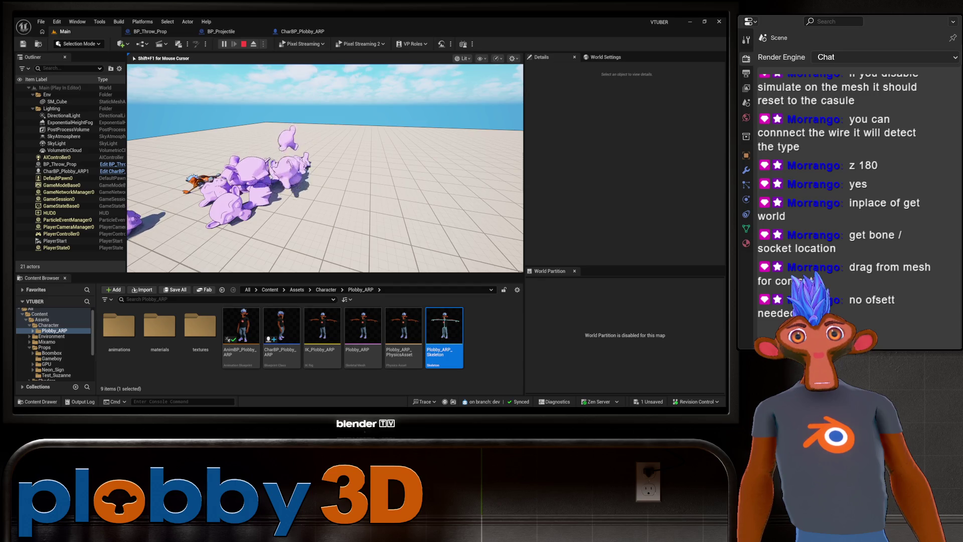
key(Escape)
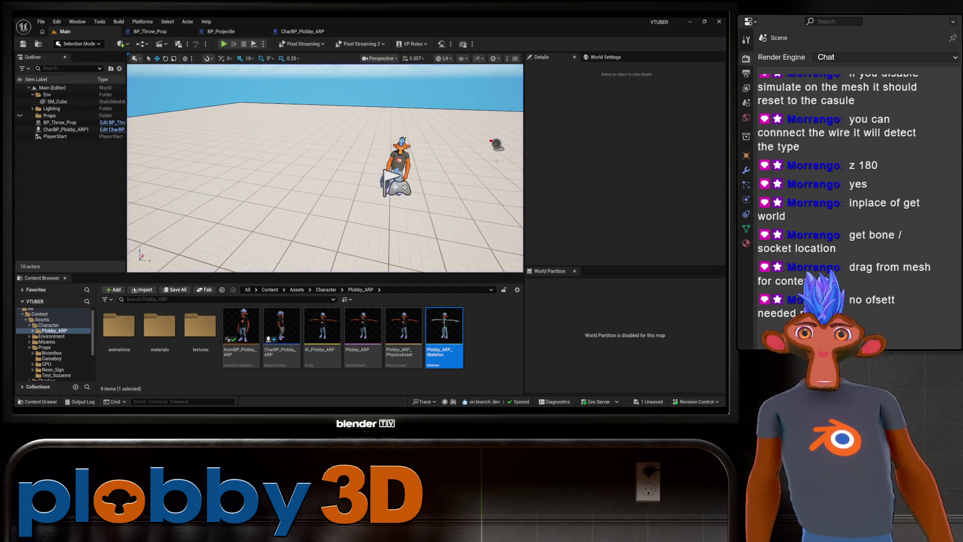
click(301, 32)
Add a 3.0-second Delay after the Set Simulate Physics node.
mouse_move(507, 191)
mouse_down()
mouse_move(325, 152)
mouse_move(399, 144)
mouse_move(208, 239)
mouse_move(318, 245)
mouse_up()
drag(403, 221, 380, 224)
drag(439, 270, 340, 269)
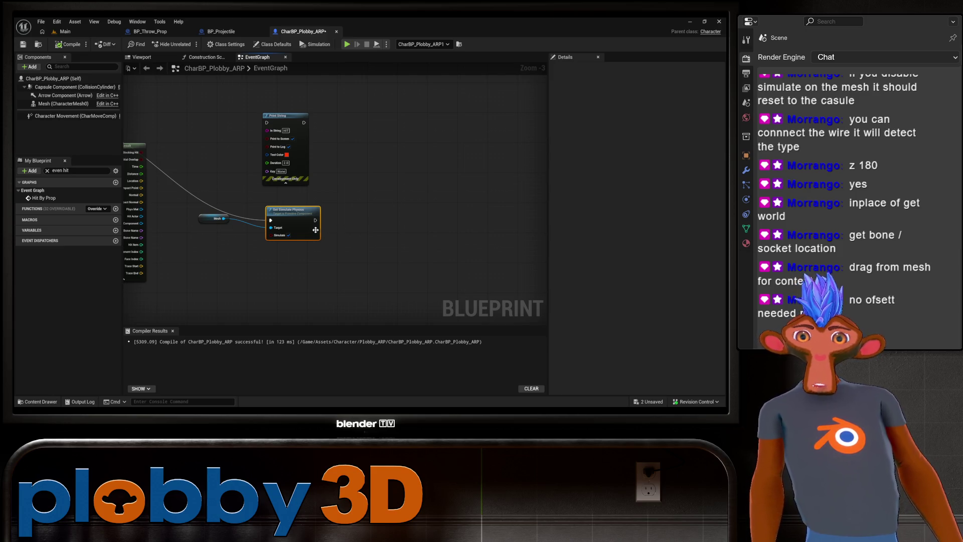
mouse_move(316, 224)
mouse_down()
mouse_move(327, 230)
mouse_move(348, 209)
mouse_up()
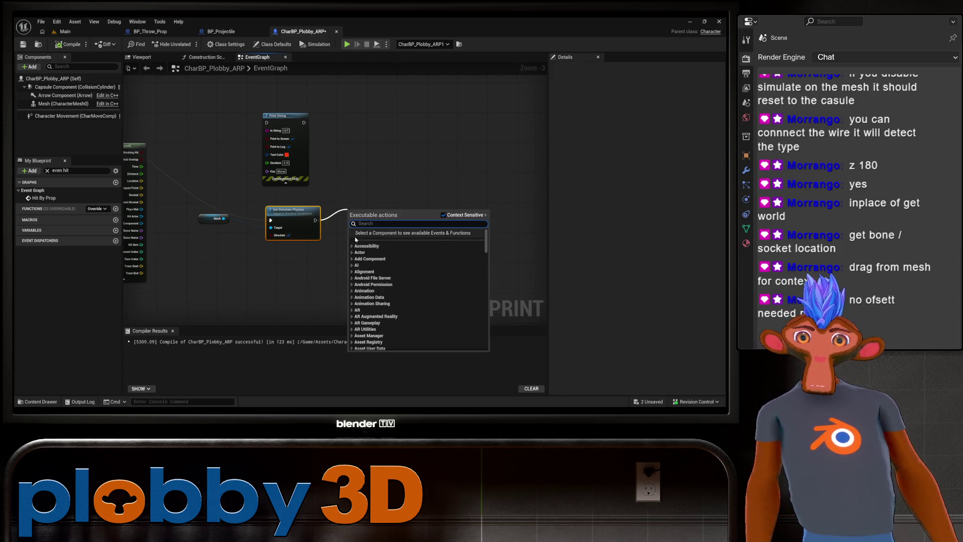
scroll(370, 240, down, 15)
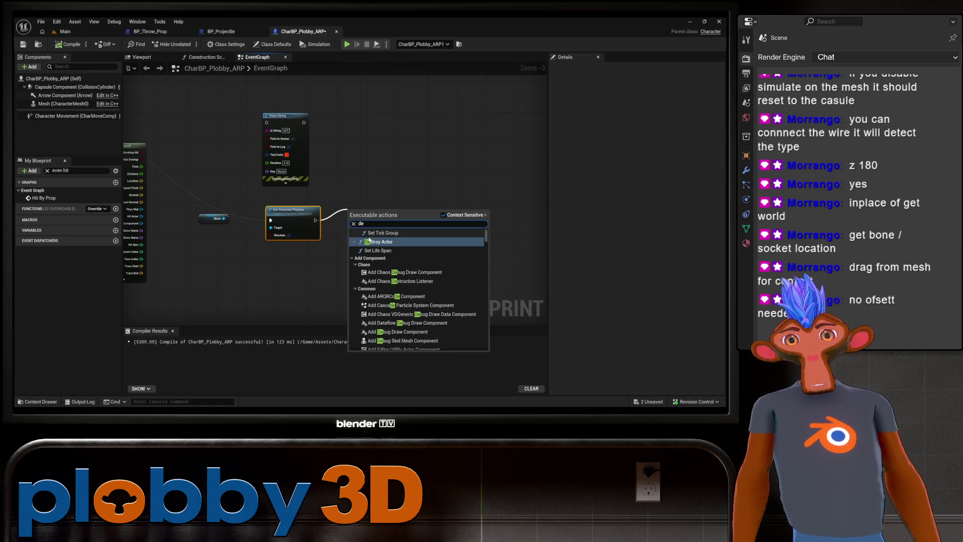
key(Escape)
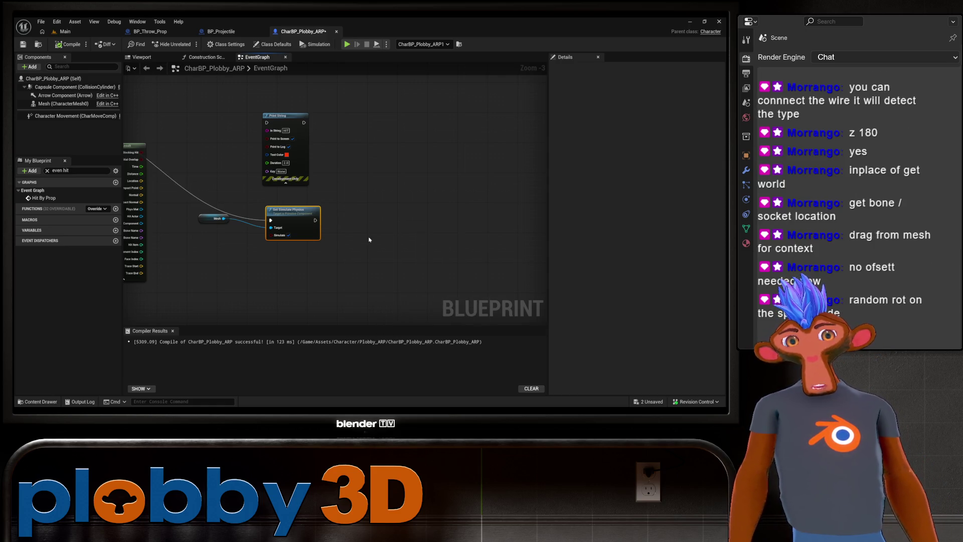
mouse_move(291, 240)
mouse_down()
mouse_move(460, 236)
mouse_move(315, 234)
mouse_move(367, 219)
mouse_up()
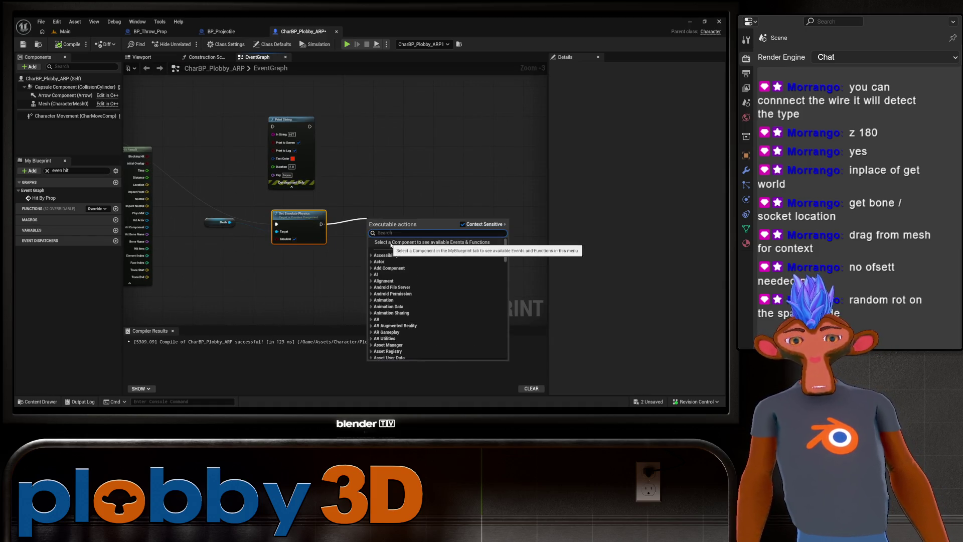
text(delay)
key(Return)
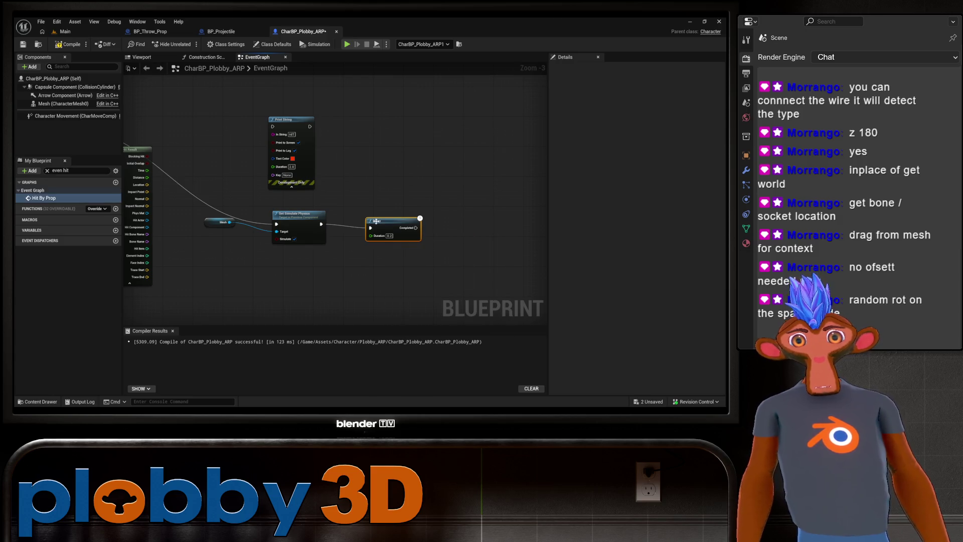
click(389, 236)
text(3)
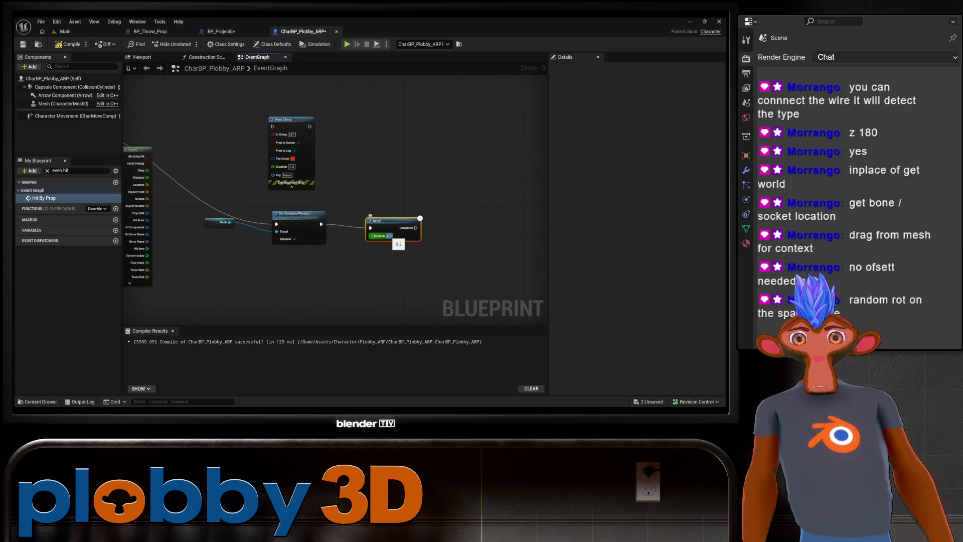
click(409, 262)
Paste a second Set Simulate Physics node and run the Delay's completion into it.
mouse_move(401, 238)
mouse_down()
mouse_move(343, 285)
mouse_move(278, 258)
mouse_up()
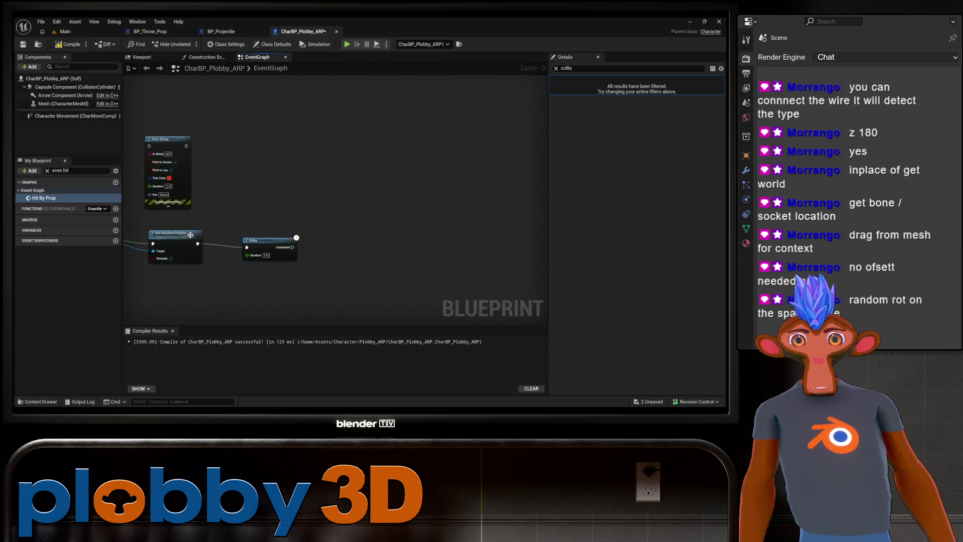
click(183, 237)
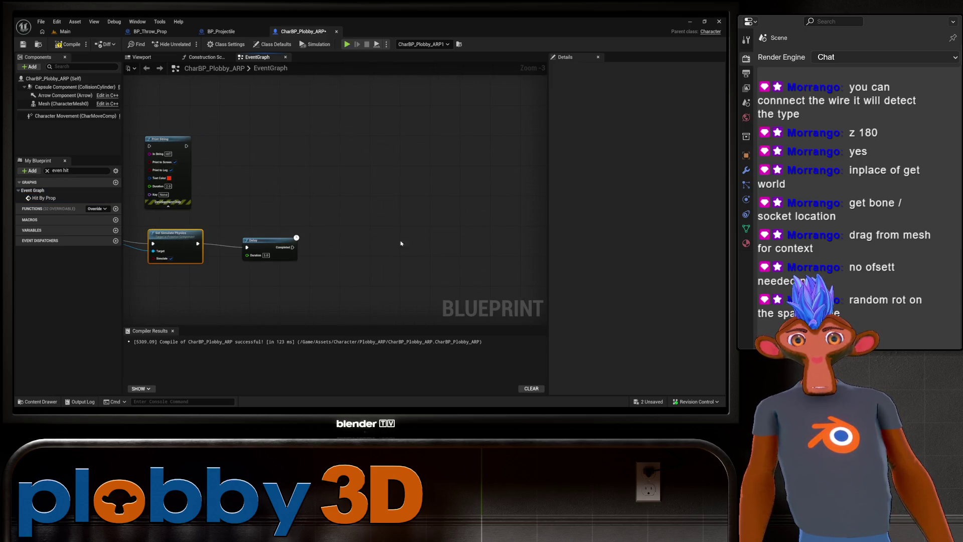
key(ctrl+v)
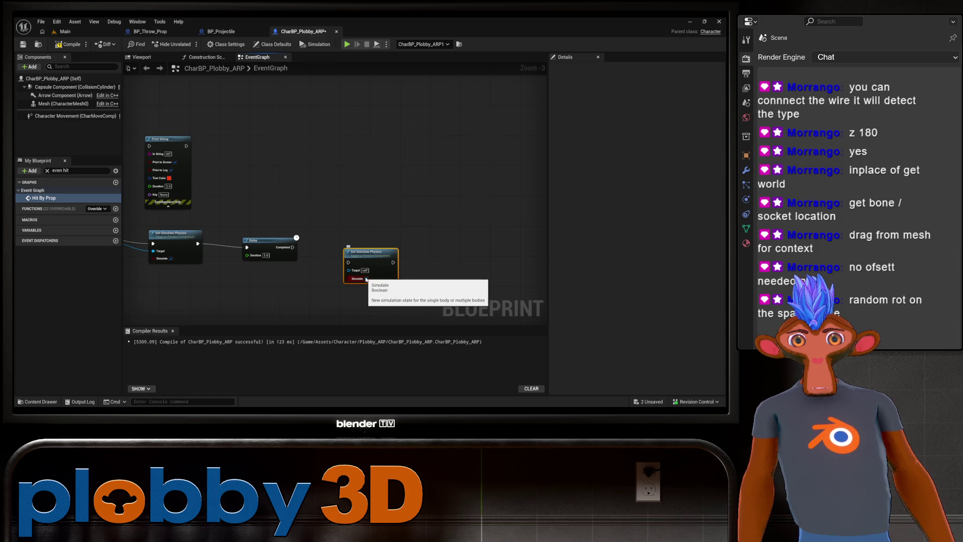
click(300, 295)
drag(353, 255, 294, 254)
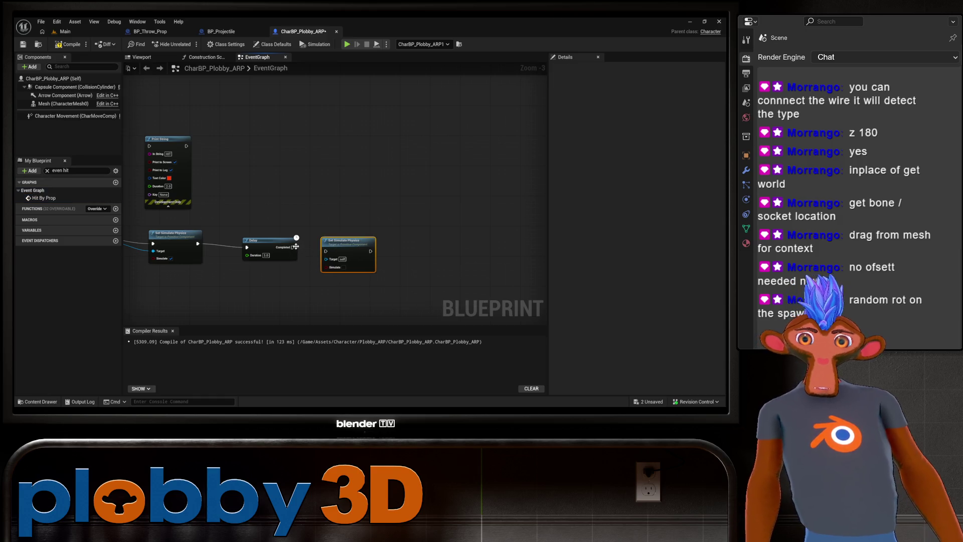
drag(322, 183, 387, 165)
Connect Mesh to the second Set Simulate Physics Target so the blueprint compiles cleanly.
click(66, 44)
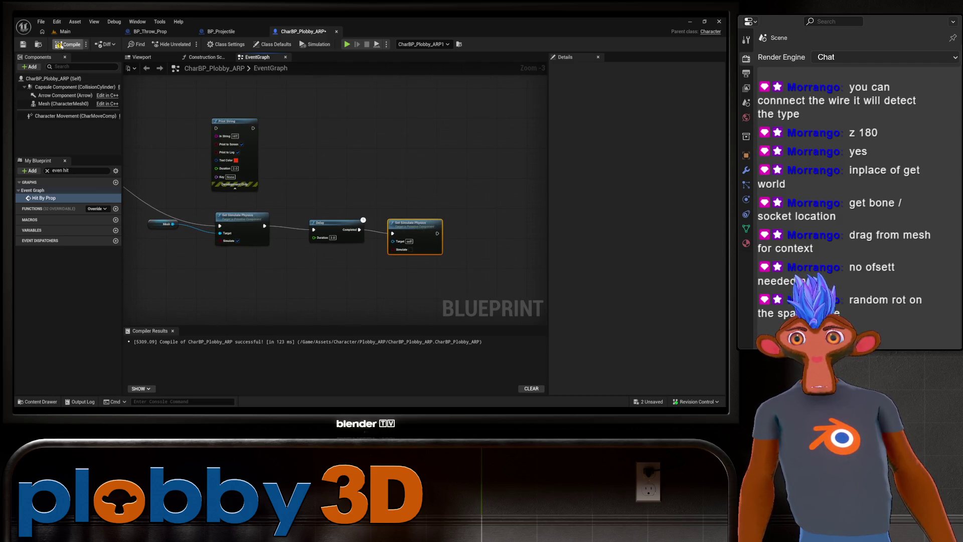
mouse_move(397, 257)
mouse_down()
mouse_move(329, 261)
mouse_move(368, 279)
mouse_up()
scroll(308, 284, up, 2)
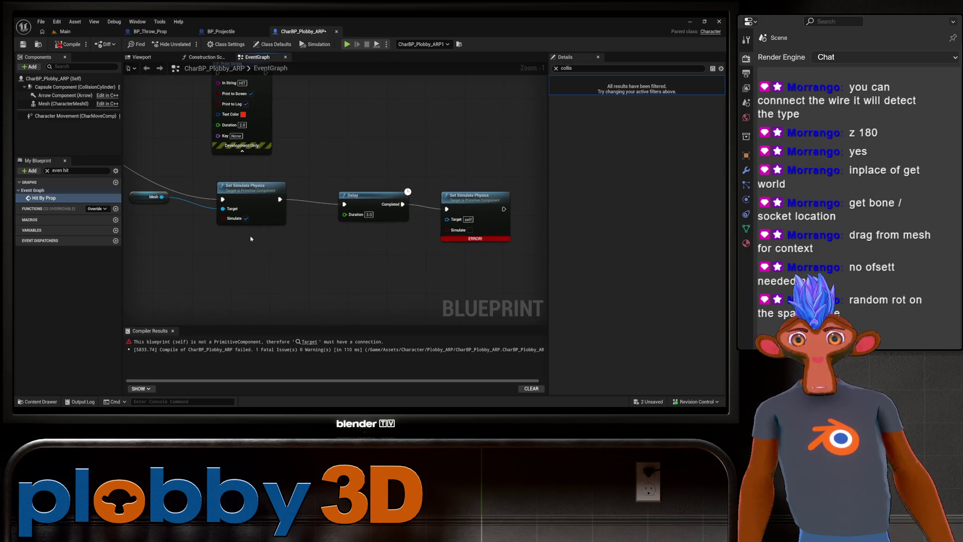
mouse_move(162, 201)
mouse_down()
mouse_move(391, 285)
mouse_move(453, 223)
mouse_up()
drag(403, 253, 349, 267)
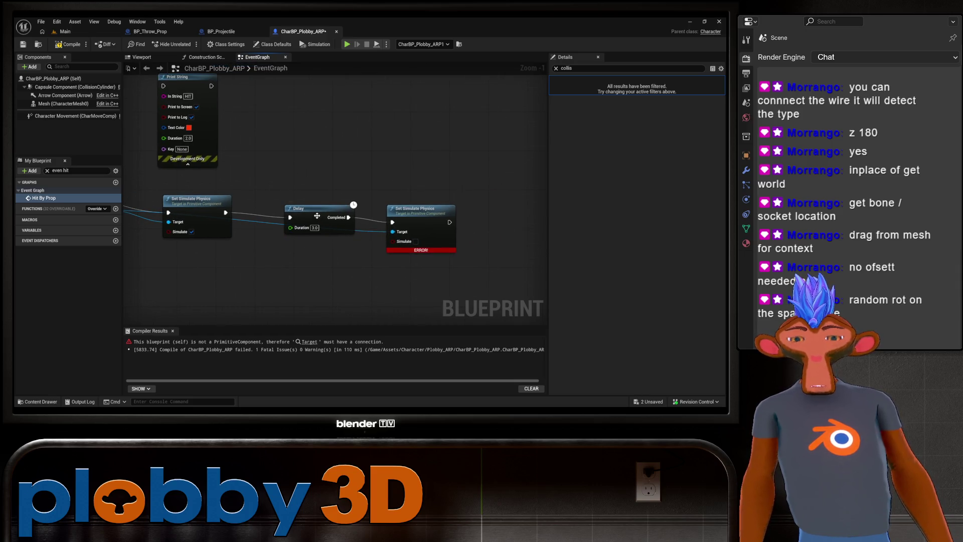
key(ctrl+s)
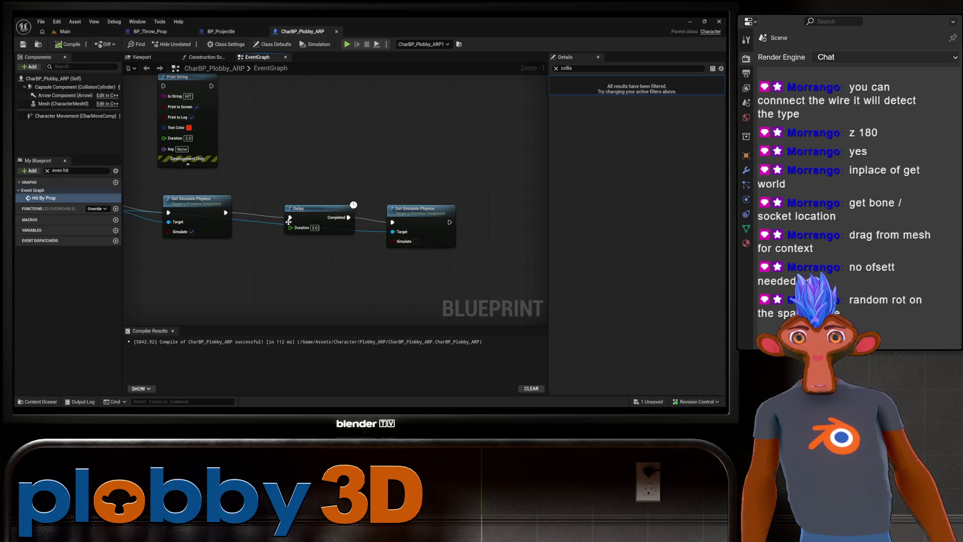
click(65, 31)
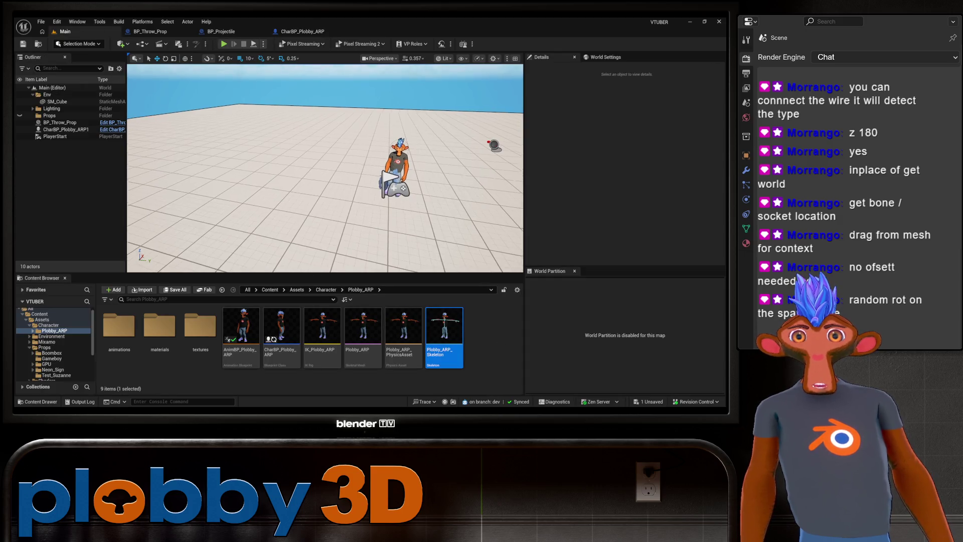
Start a Play In Editor test of the Main level.
click(226, 44)
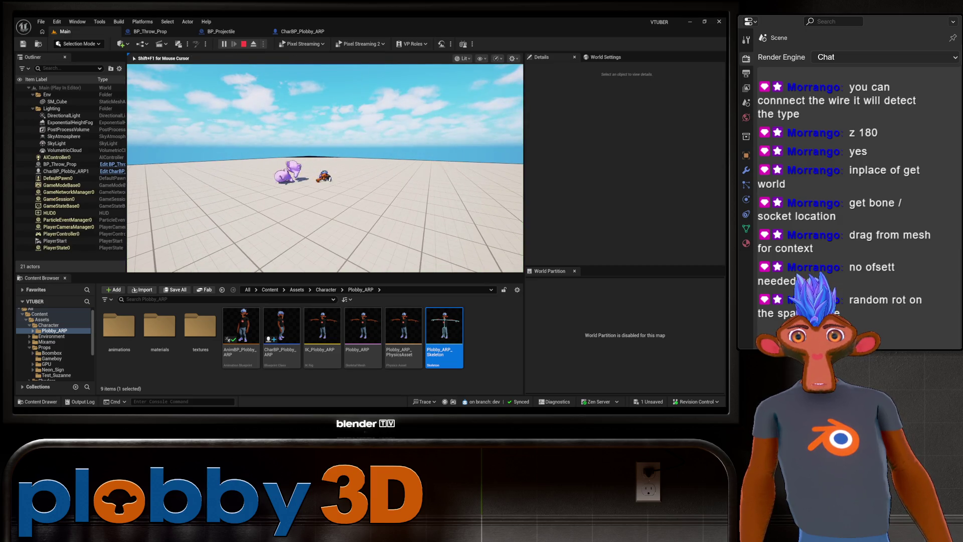
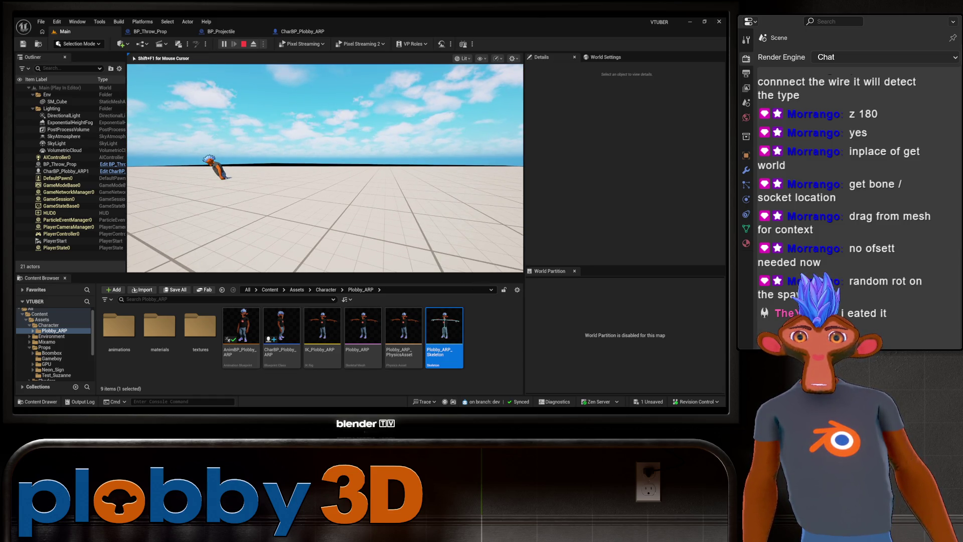
Stop the play session, run one more quick play test, then switch to BP_Projectile.
key(Escape)
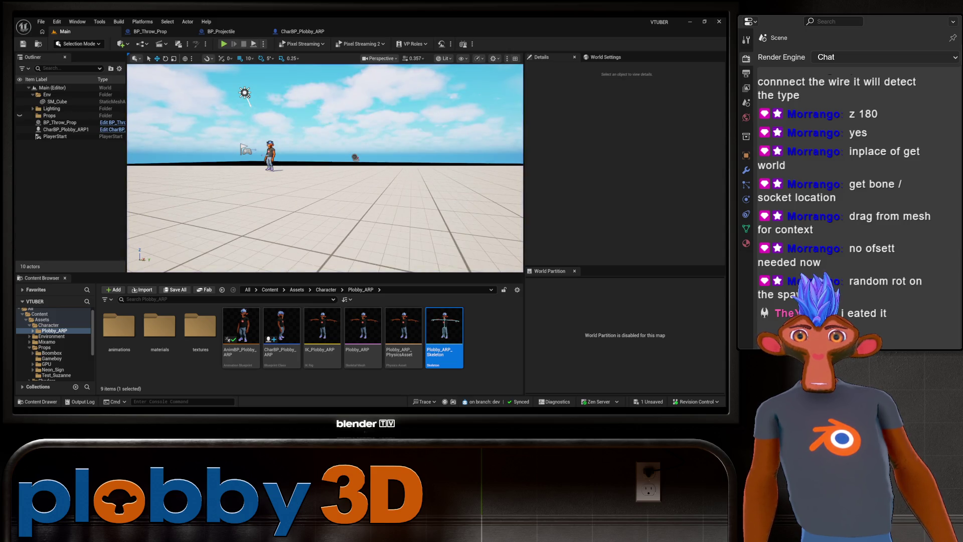
key(w)
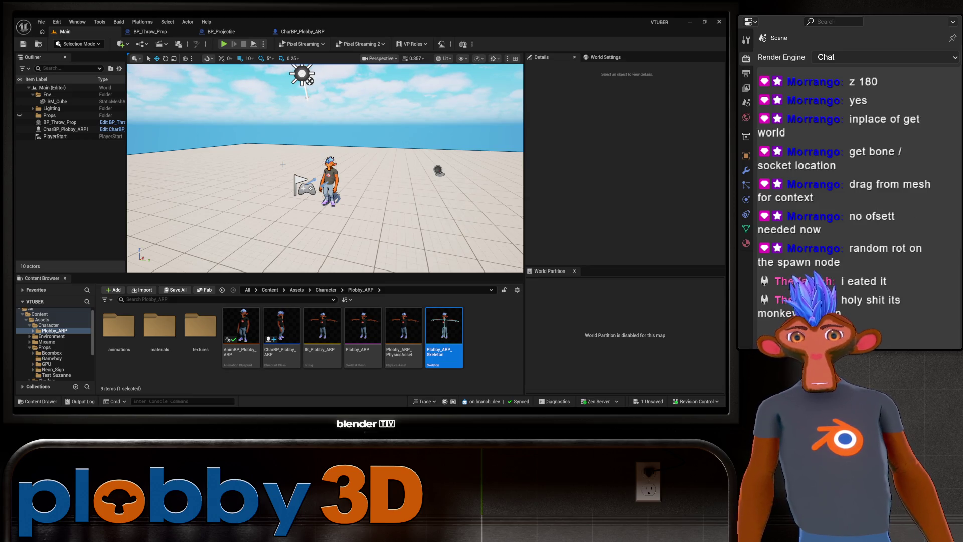
click(224, 45)
key(Escape)
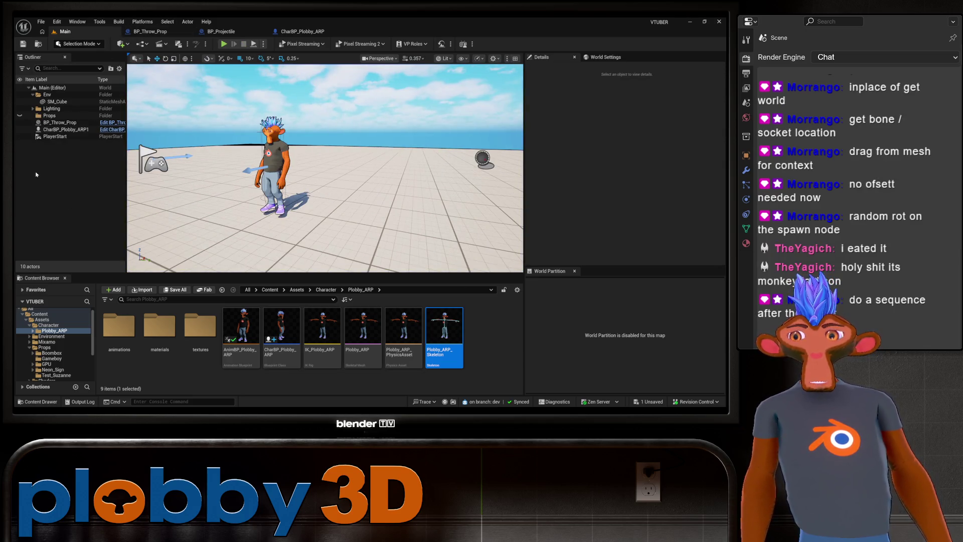
click(221, 31)
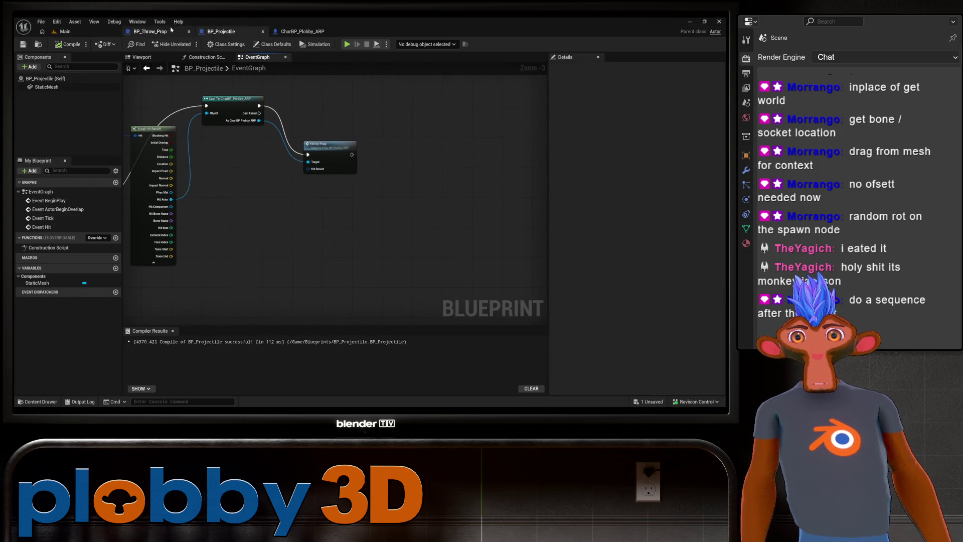
In CharBP_Plobby_ARP, move the Set Simulate Physics node up and right to make room.
click(150, 31)
scroll(247, 237, down, 3)
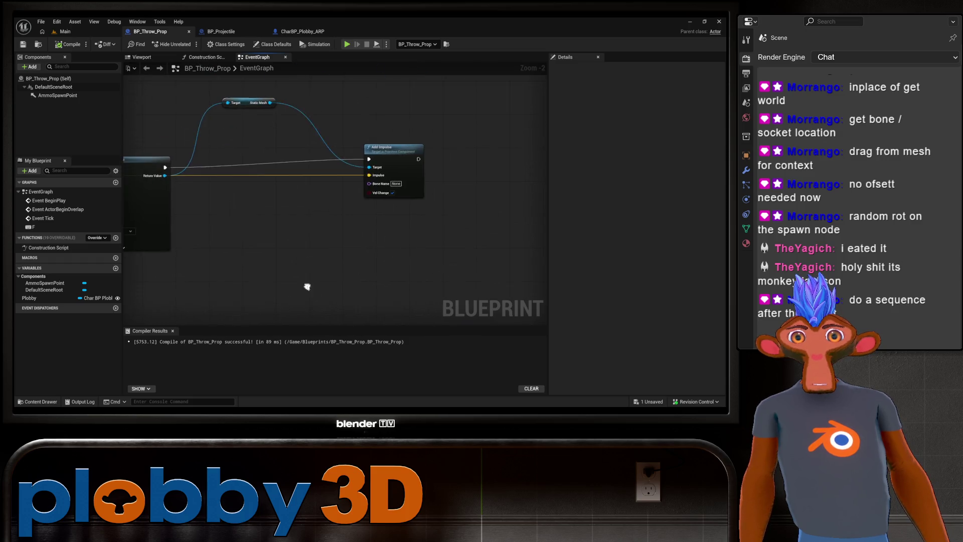
click(301, 31)
mouse_move(276, 186)
mouse_down()
mouse_move(396, 176)
mouse_move(205, 286)
mouse_up()
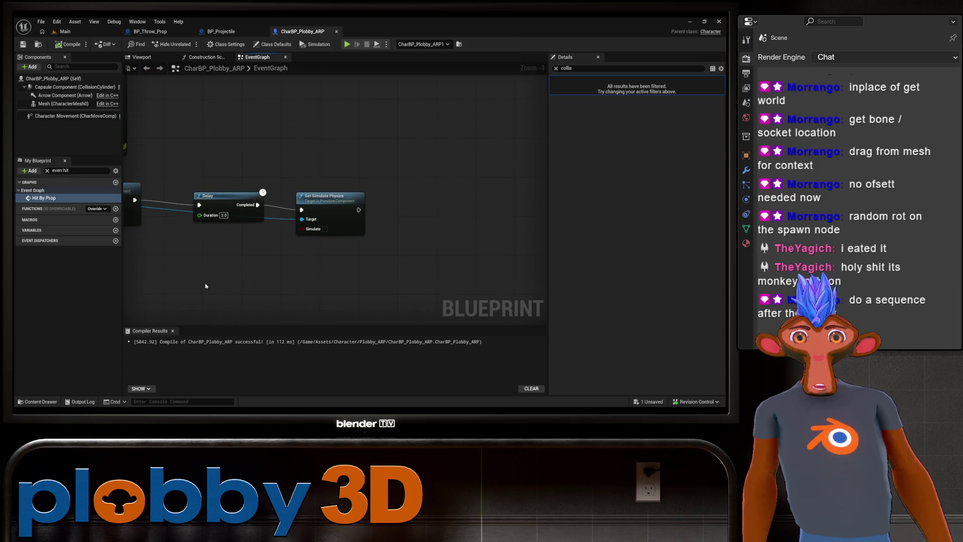
drag(332, 200, 455, 177)
Add a Sequence node from the Delay's Completed output.
drag(258, 205, 314, 259)
text(sequyenc)
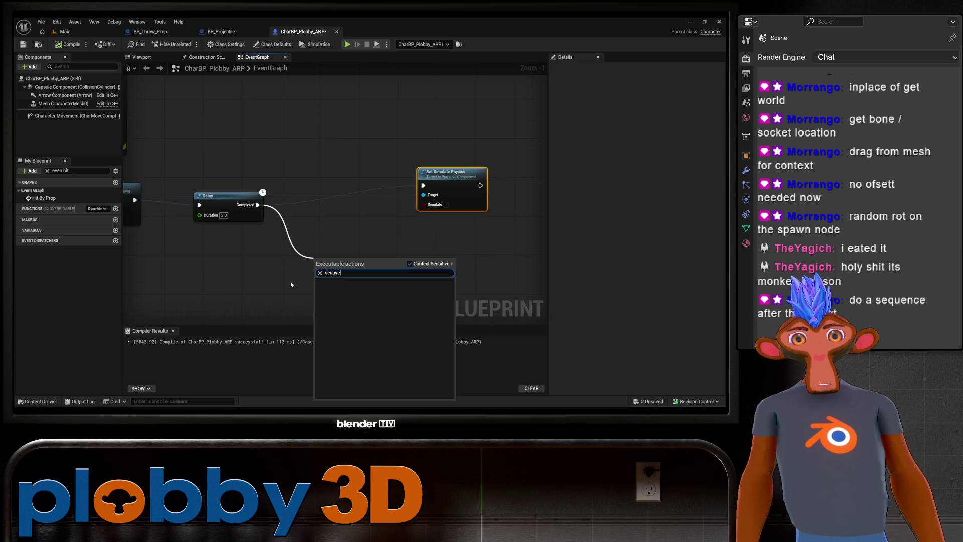
key(Return)
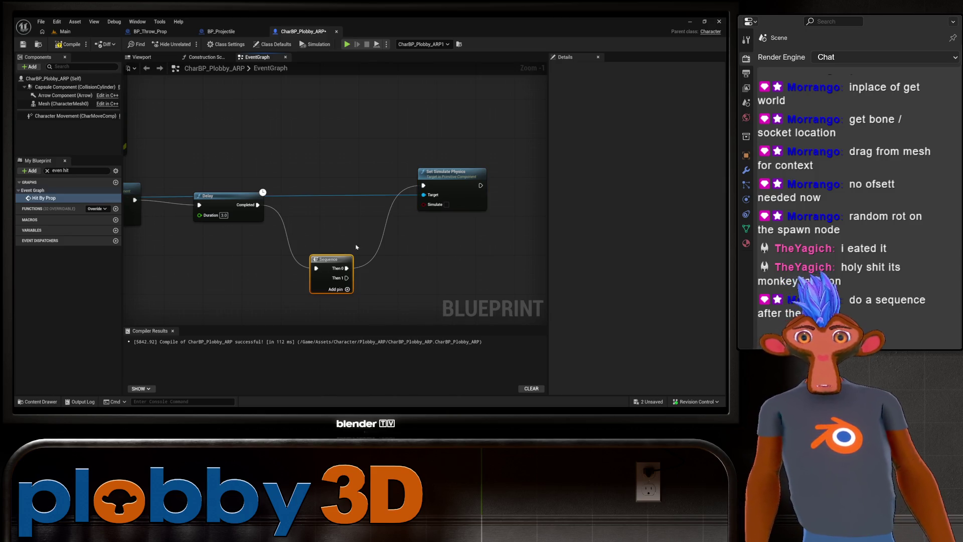
drag(353, 249, 368, 219)
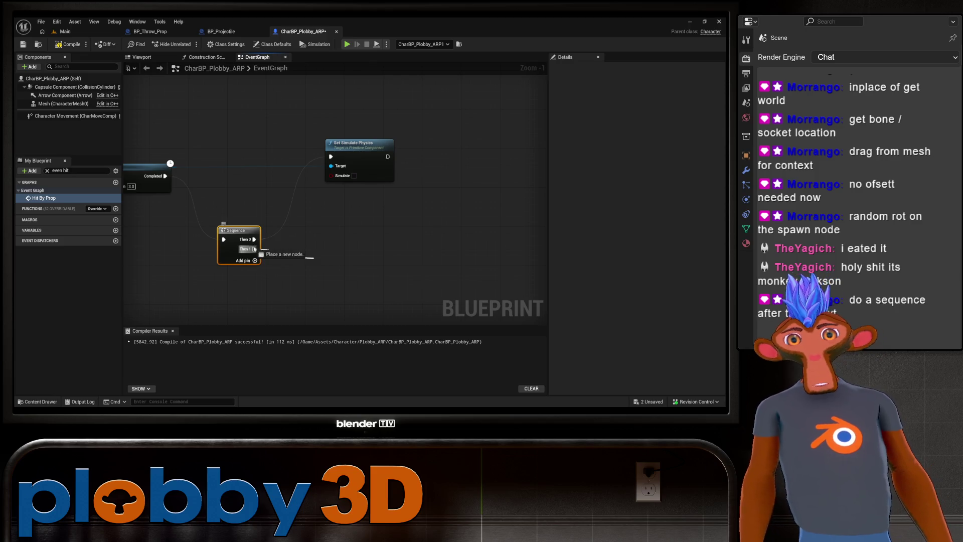
Attach a Set Actor Location node to the Sequence's Then 1 output.
drag(254, 248, 366, 226)
text(set loca)
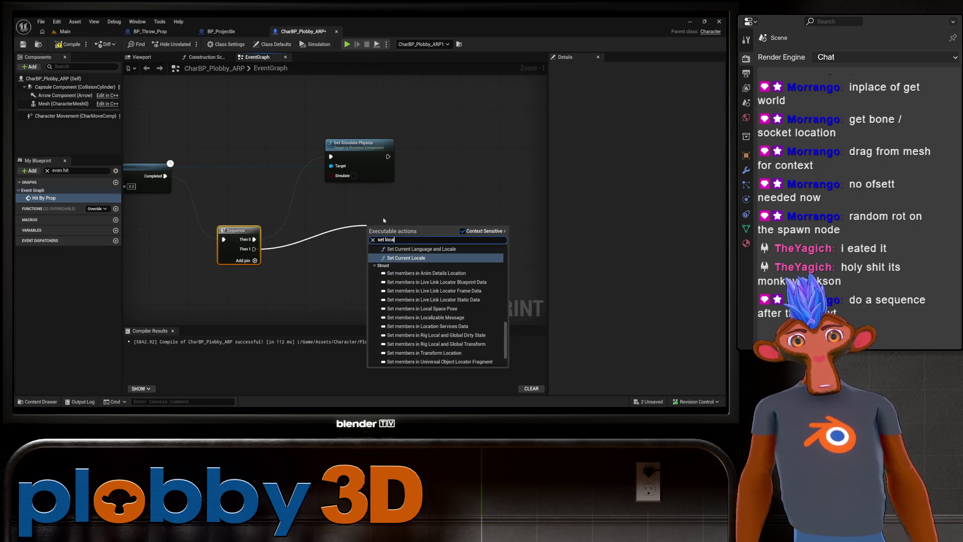
text(tion)
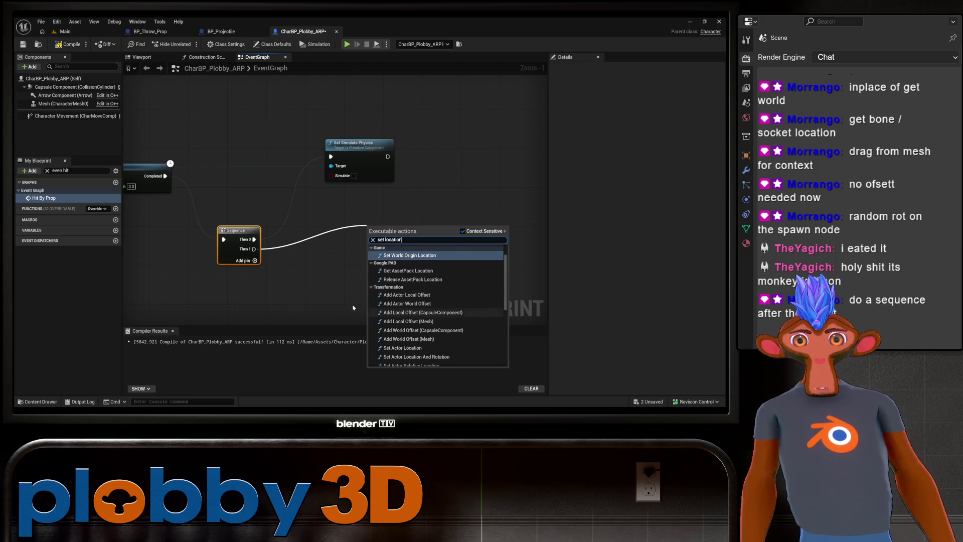
click(406, 348)
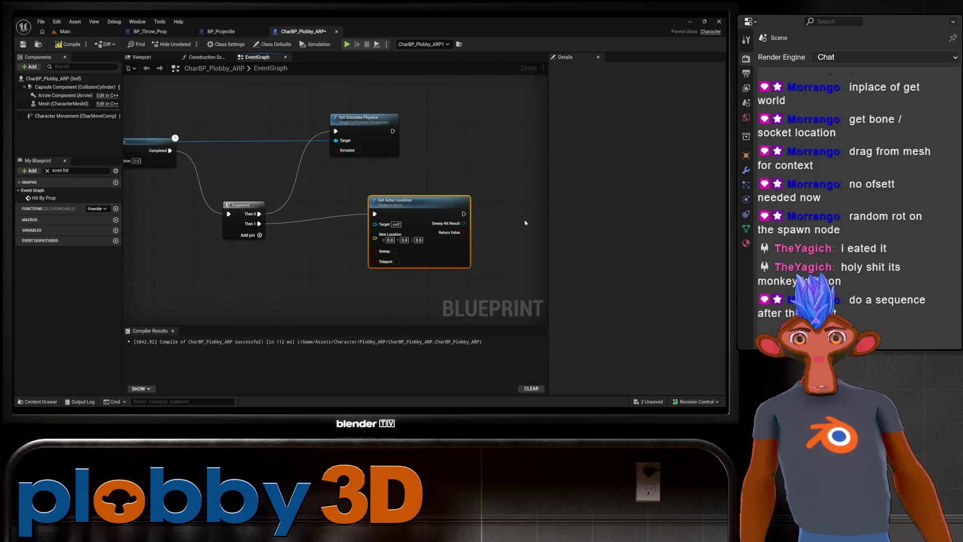
Place a Capsule Component reference in the graph and try wiring it to New Location.
click(60, 89)
drag(61, 88, 241, 277)
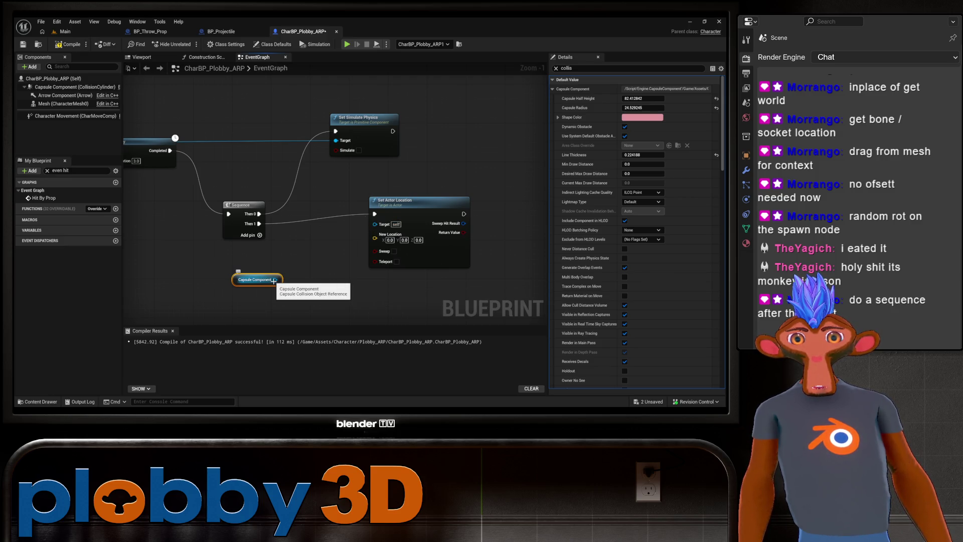
drag(274, 280, 377, 239)
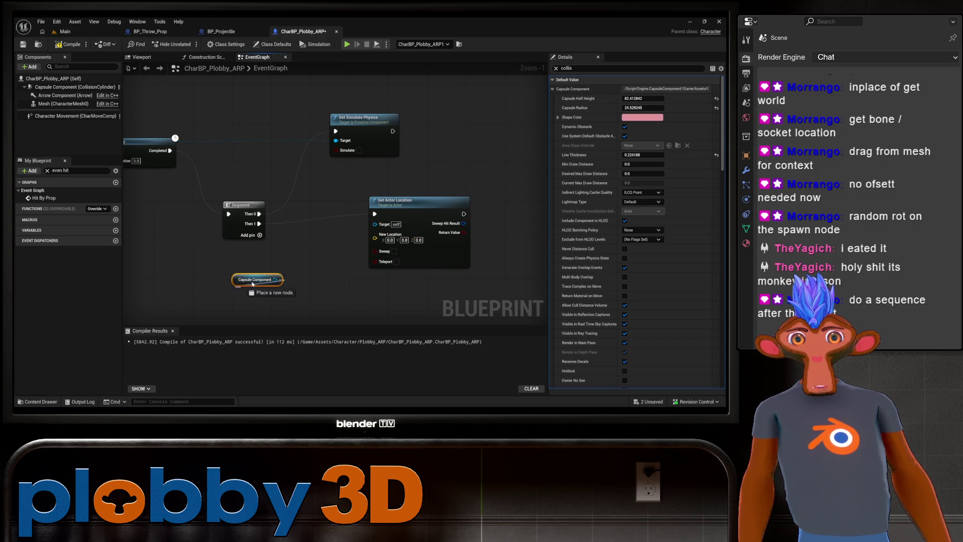
click(291, 281)
mouse_move(292, 281)
mouse_down()
mouse_move(334, 259)
mouse_move(266, 271)
mouse_move(286, 268)
mouse_up()
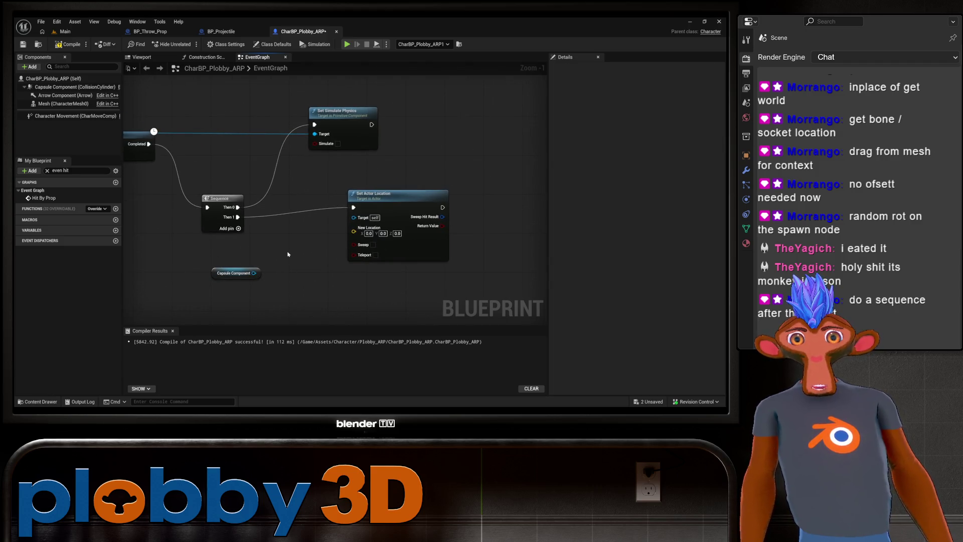
Pan around the event graph and select the Set Actor Location node.
right_click(288, 255)
mouse_move(185, 250)
mouse_down()
mouse_move(269, 256)
mouse_move(239, 291)
mouse_up()
key(ctrl+a)
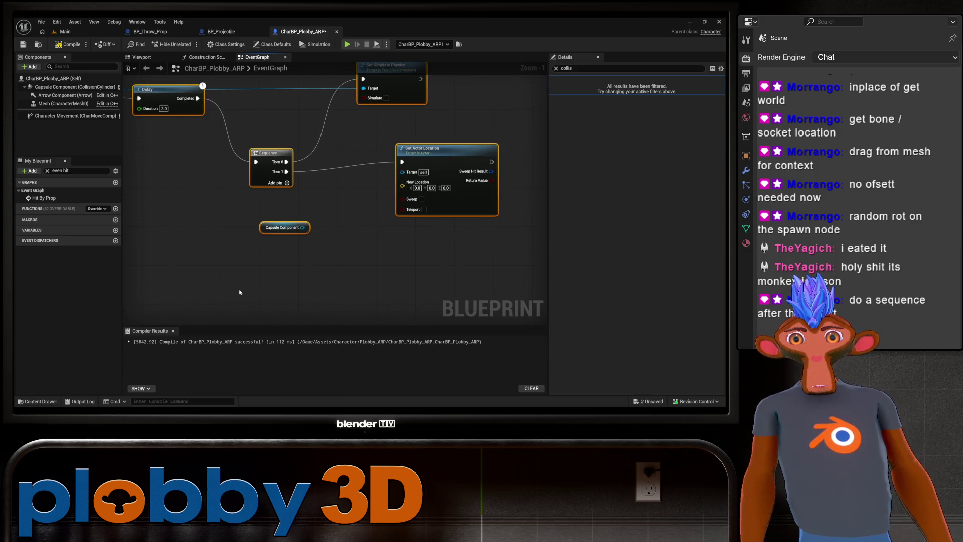
click(235, 277)
drag(245, 243, 205, 279)
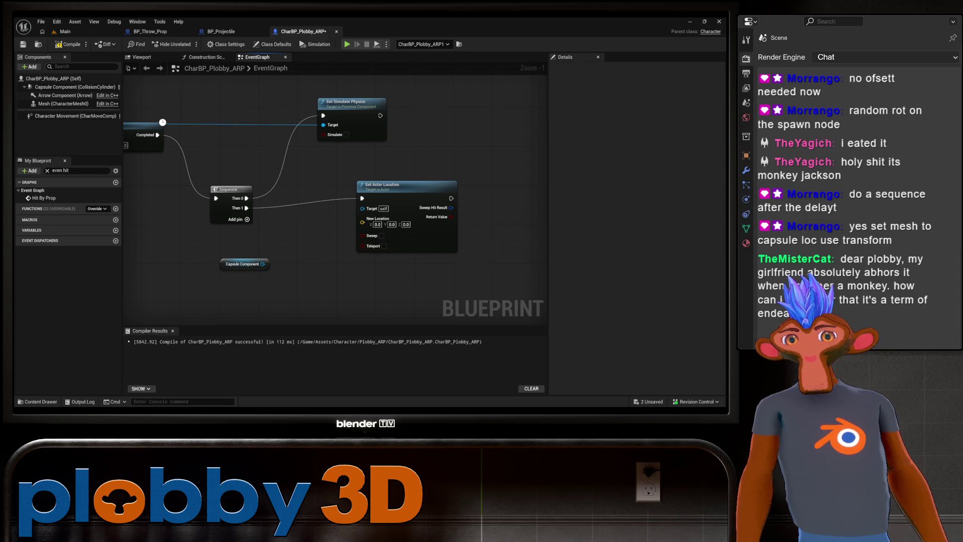
mouse_move(278, 263)
mouse_down()
mouse_move(239, 271)
mouse_move(236, 282)
mouse_up()
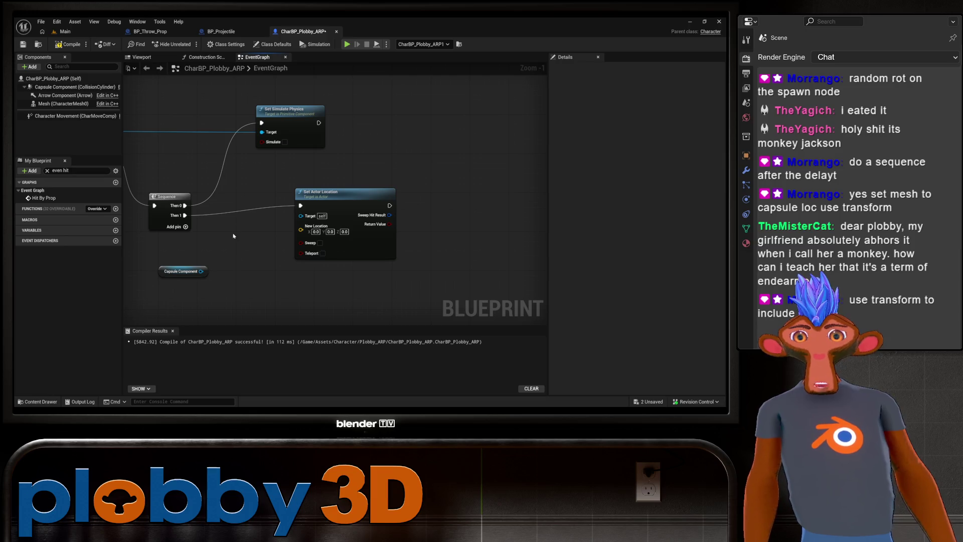
click(354, 176)
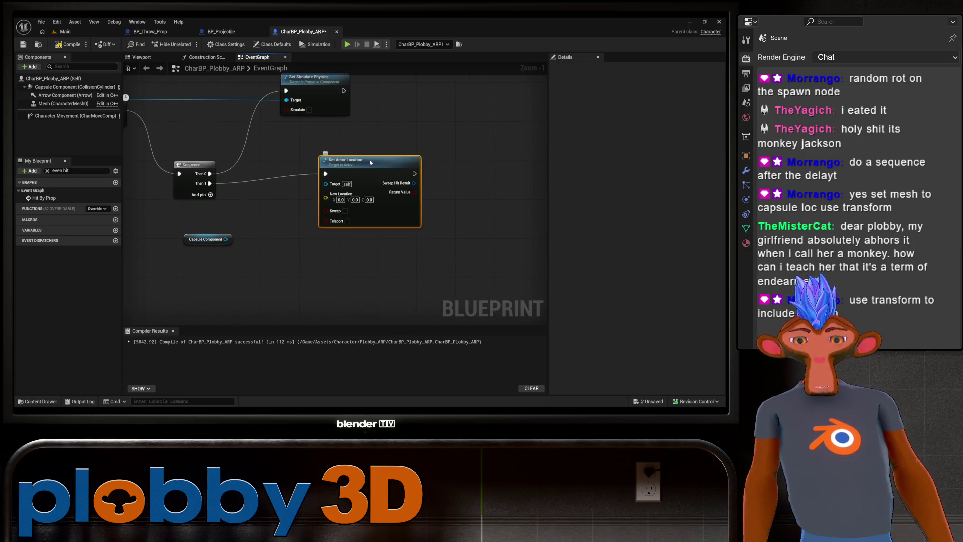
Swap Set Actor Location for a Set Actor Transform node on Sequence Then 1.
key(Delete)
mouse_move(210, 184)
mouse_down()
mouse_move(409, 143)
mouse_move(210, 183)
mouse_move(275, 178)
mouse_move(267, 178)
mouse_up()
text(set actor)
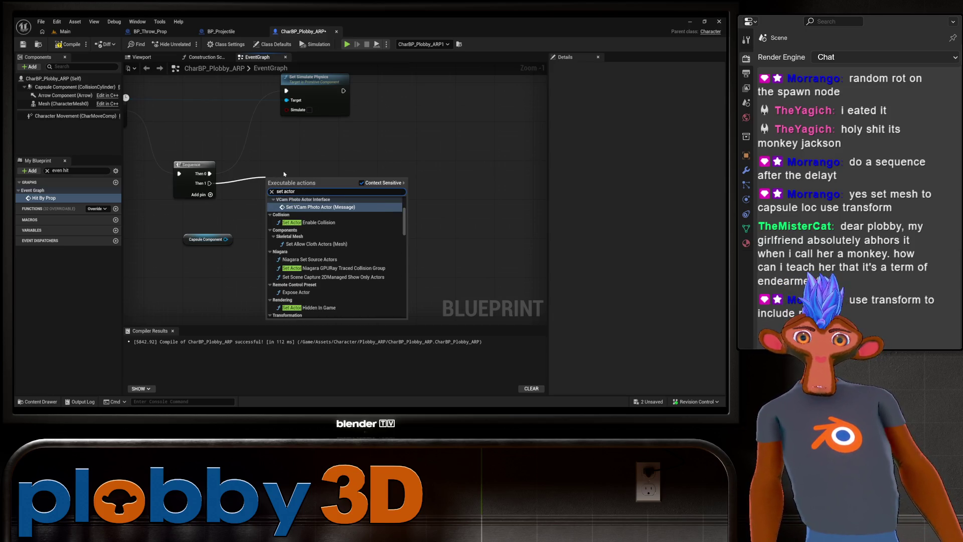
text( transfo)
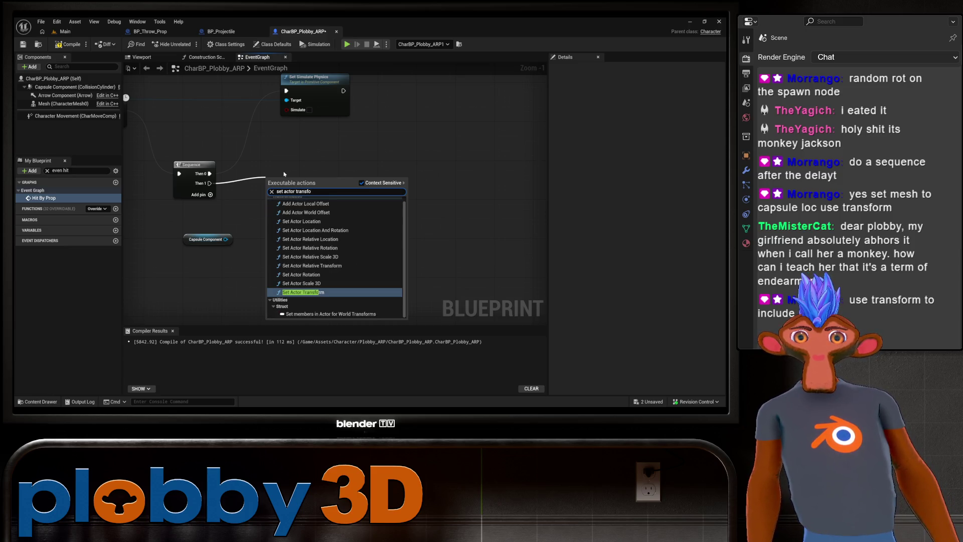
key(Return)
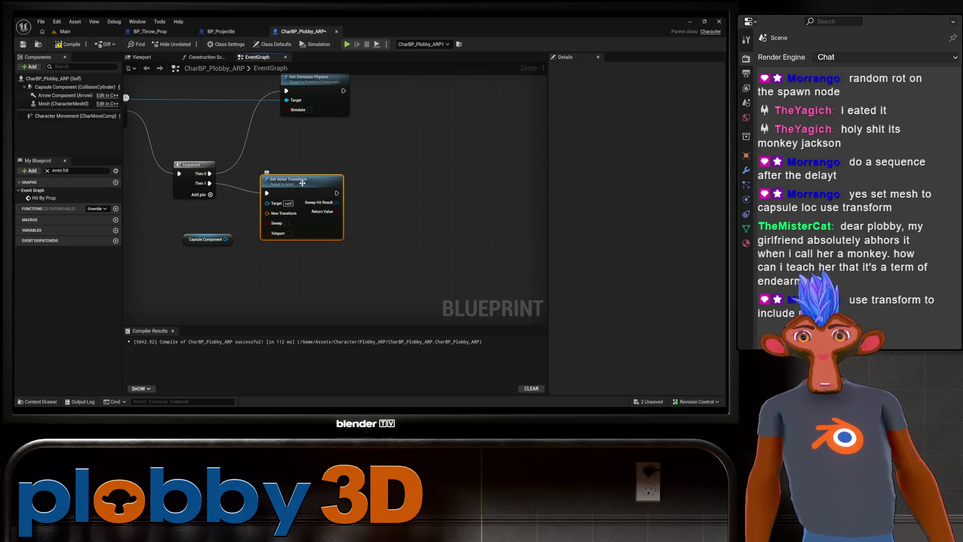
drag(302, 183, 341, 178)
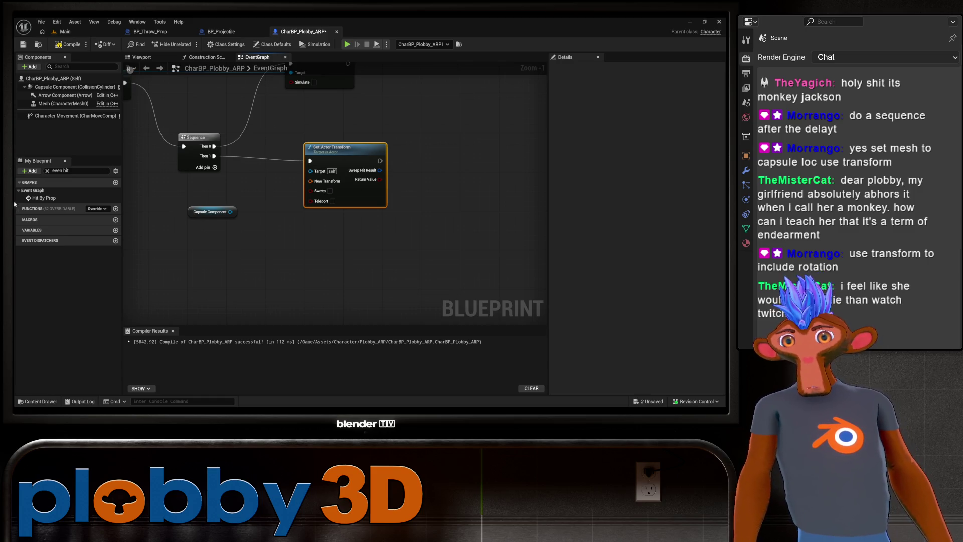
right_click(272, 223)
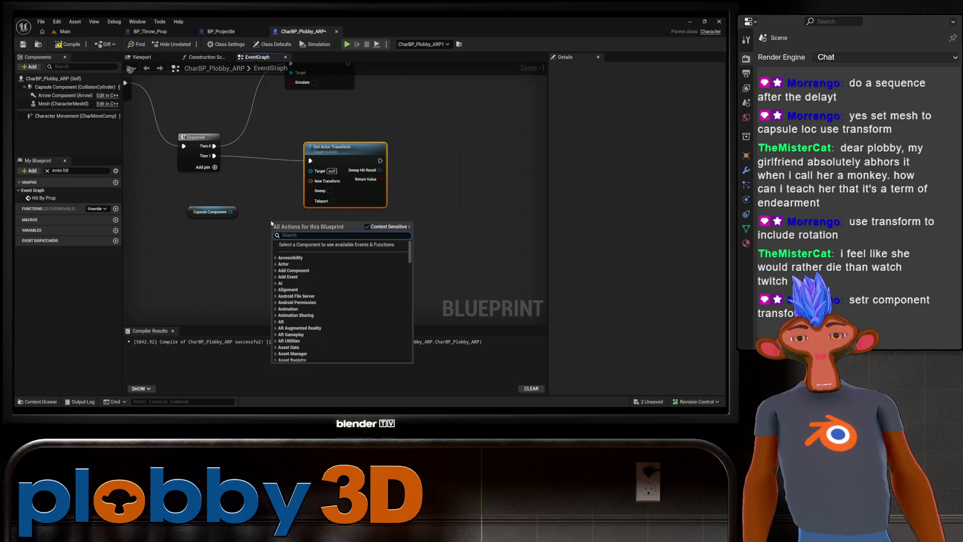
Search 'set component transf' and add Set World Transform targeting the Capsule Component.
text(set compon)
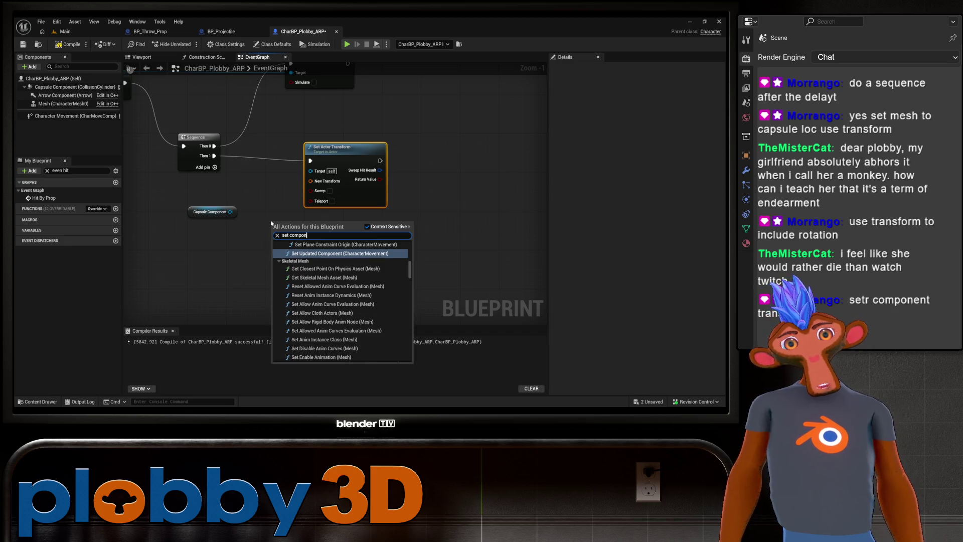
text(ent transf)
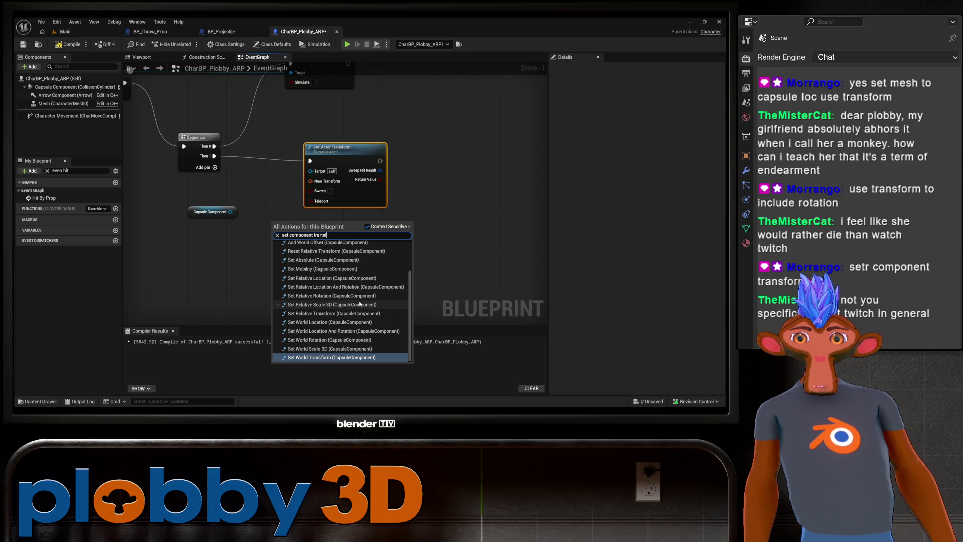
scroll(360, 303, up, 4)
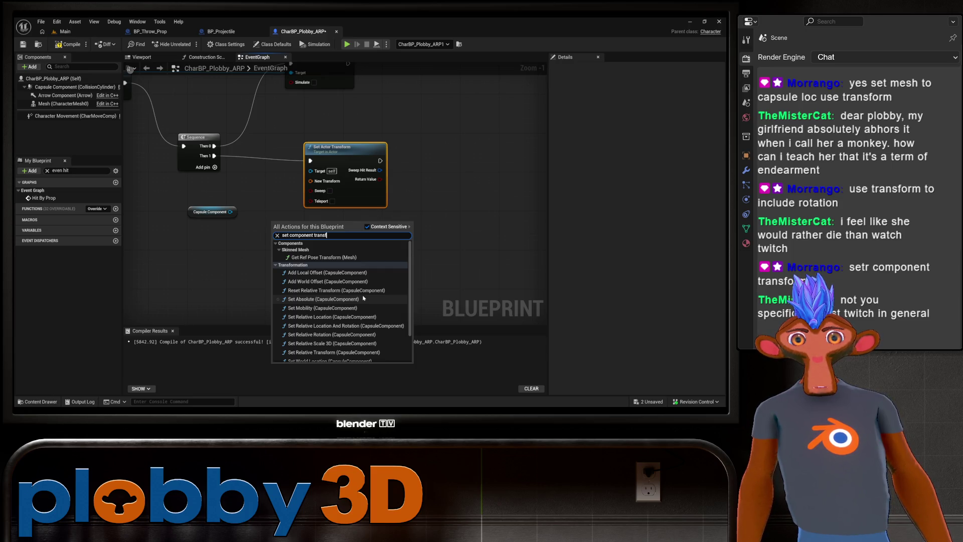
scroll(364, 297, down, 3)
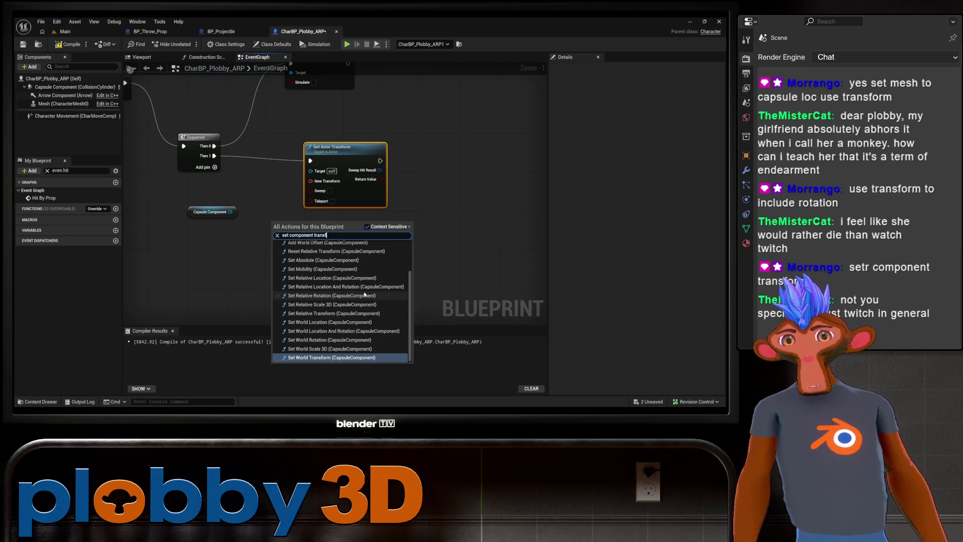
scroll(364, 295, up, 3)
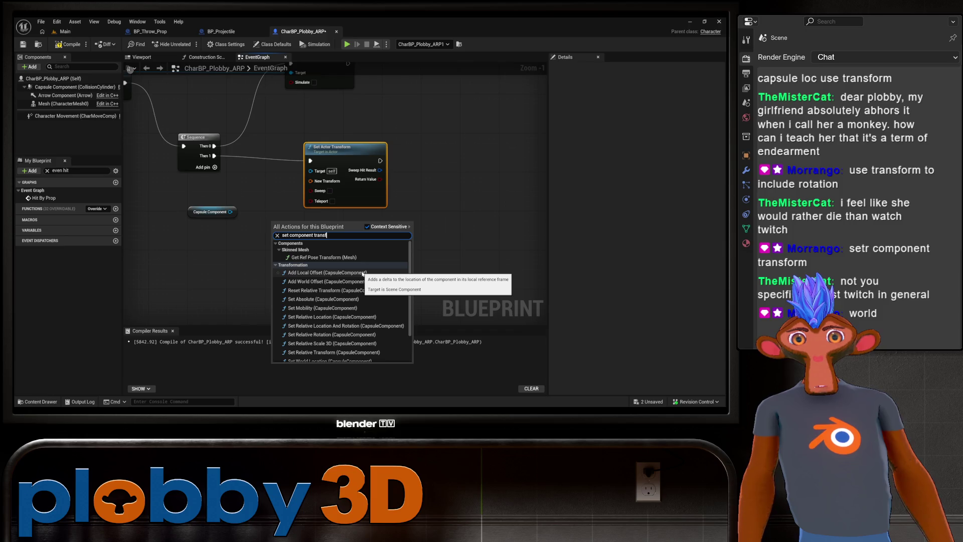
scroll(358, 277, down, 3)
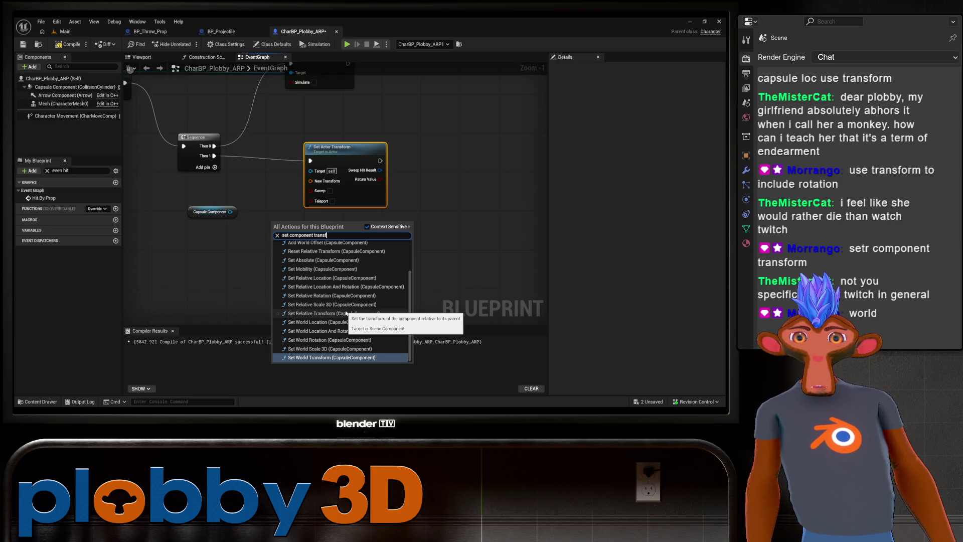
scroll(373, 349, up, 1)
scroll(374, 348, up, 3)
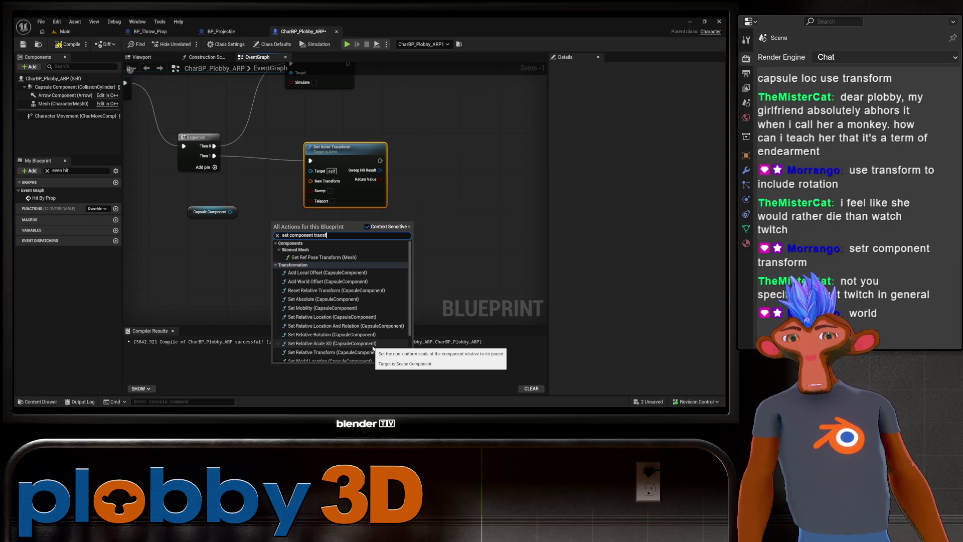
scroll(351, 353, down, 5)
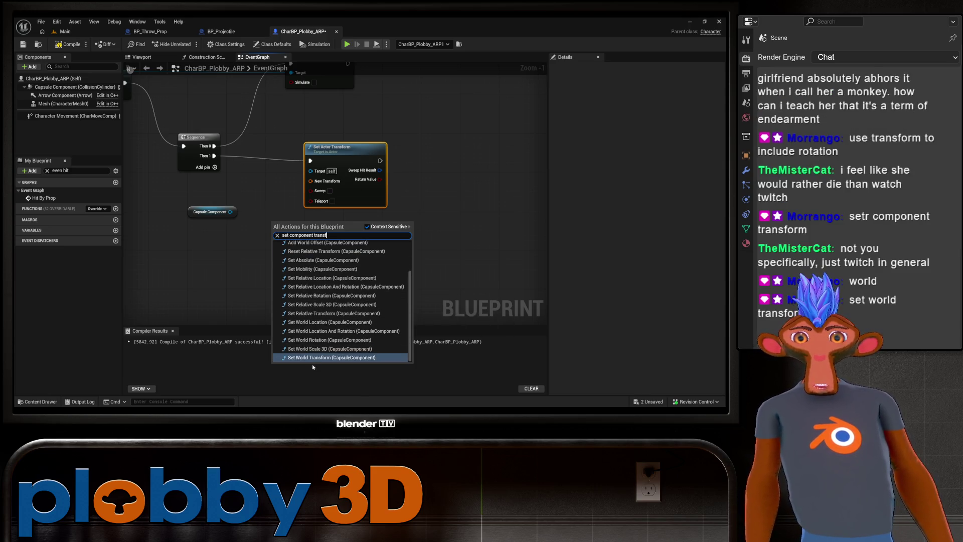
click(325, 359)
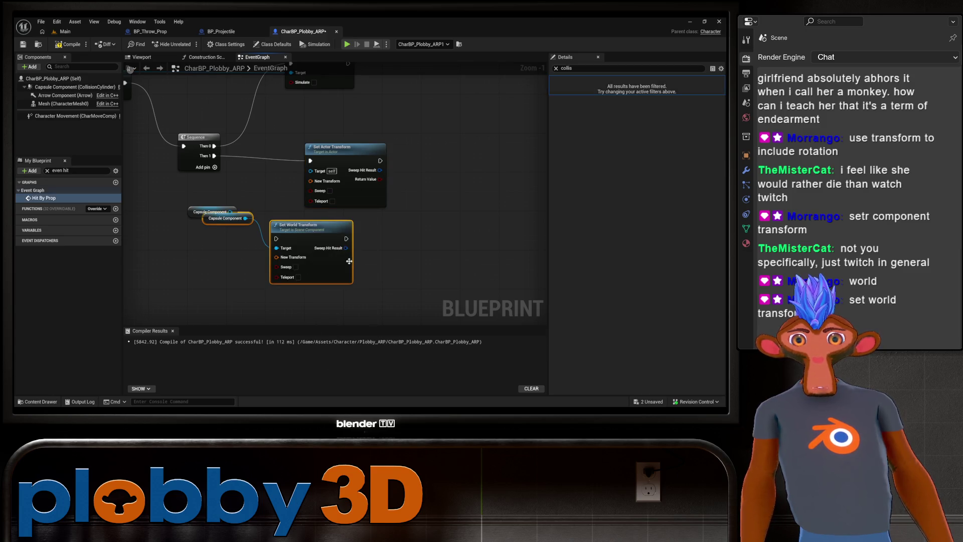
Place a Mesh reference node beside the capsule and Set World Transform nodes.
drag(219, 229, 228, 246)
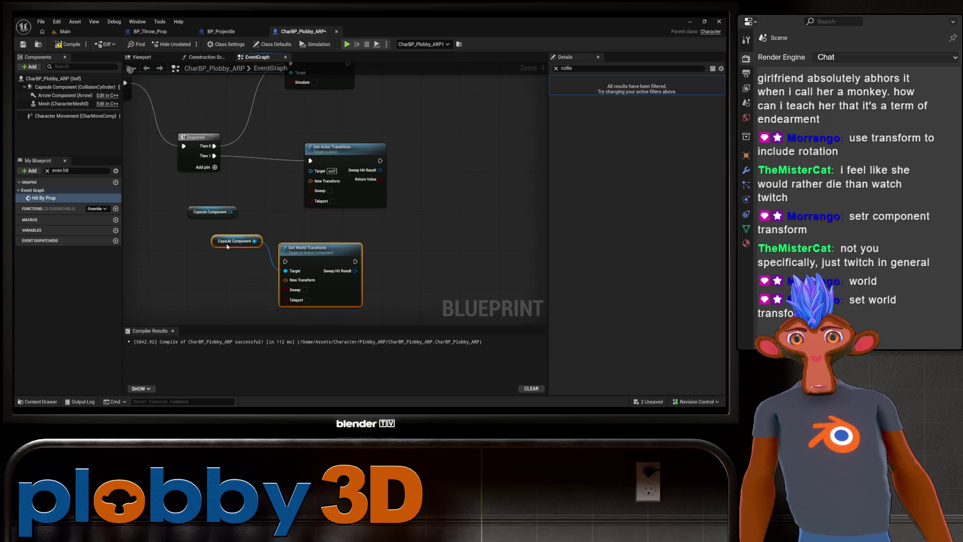
drag(294, 220, 344, 200)
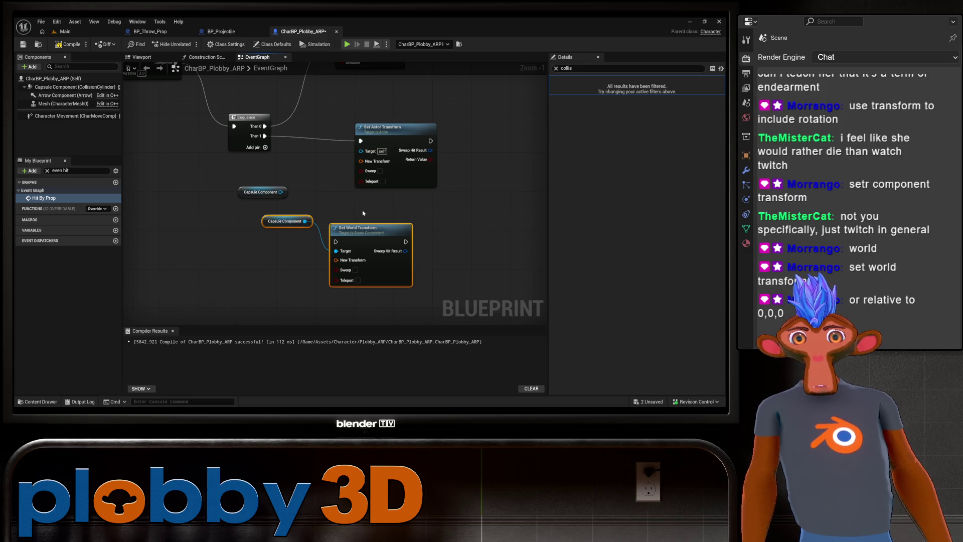
drag(362, 213, 290, 208)
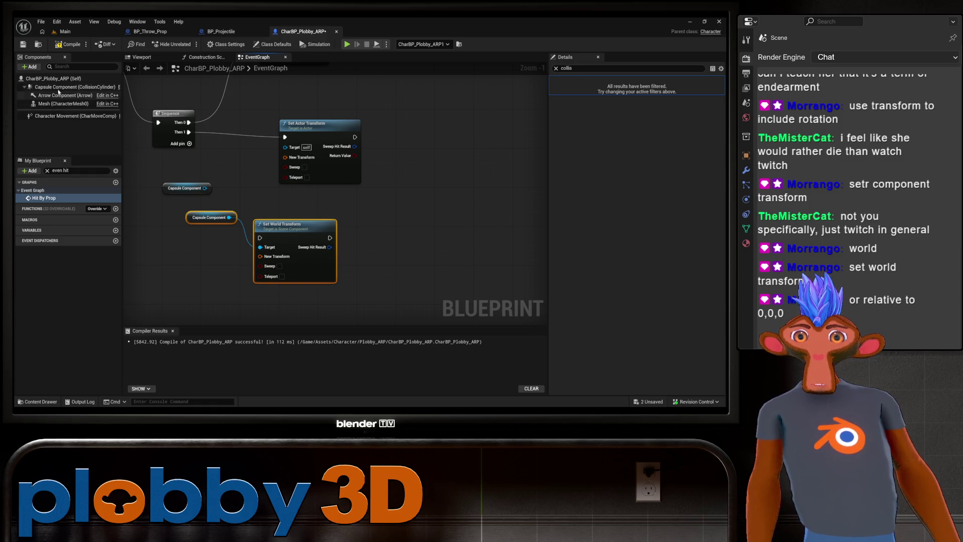
mouse_move(63, 104)
mouse_down()
mouse_move(151, 231)
mouse_move(192, 266)
mouse_up()
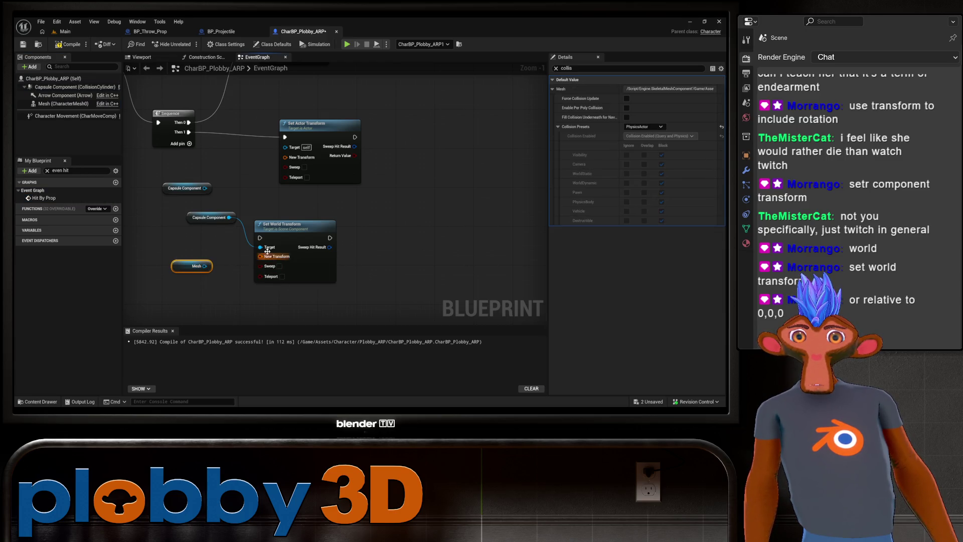
Rearrange the Capsule Component and Mesh nodes and pan the graph for space.
drag(205, 220, 161, 215)
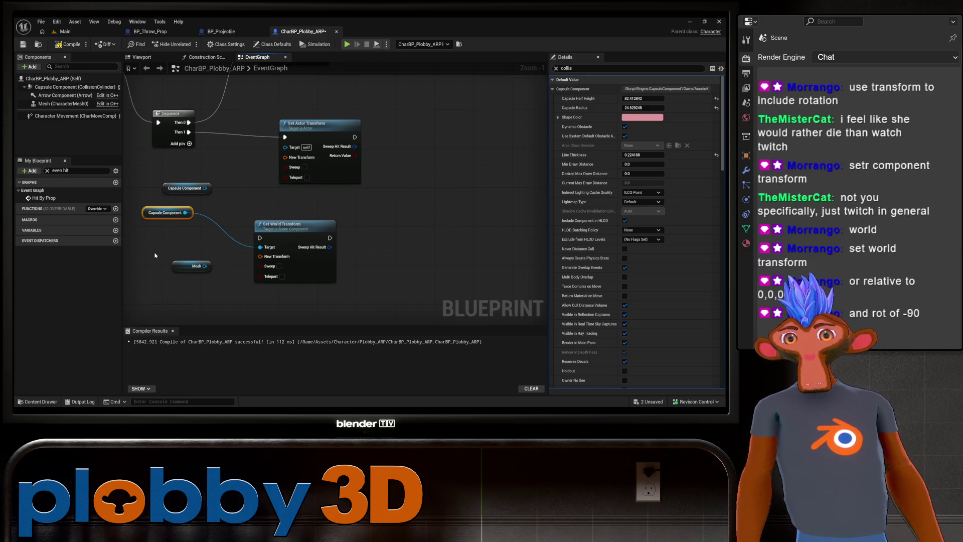
right_click(296, 219)
key(Escape)
mouse_move(152, 219)
mouse_down()
mouse_move(266, 174)
mouse_move(208, 176)
mouse_up()
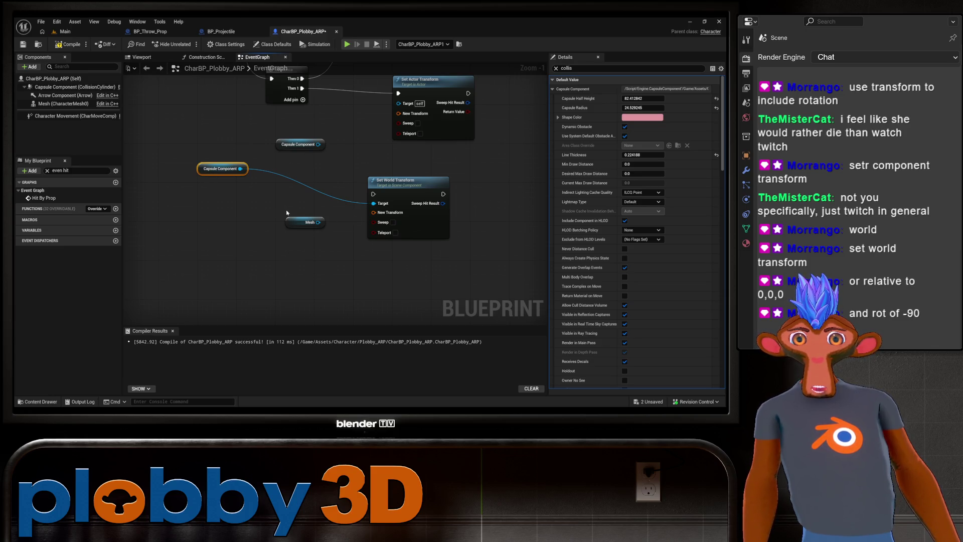
drag(292, 220, 266, 216)
drag(225, 169, 247, 183)
drag(397, 270, 355, 276)
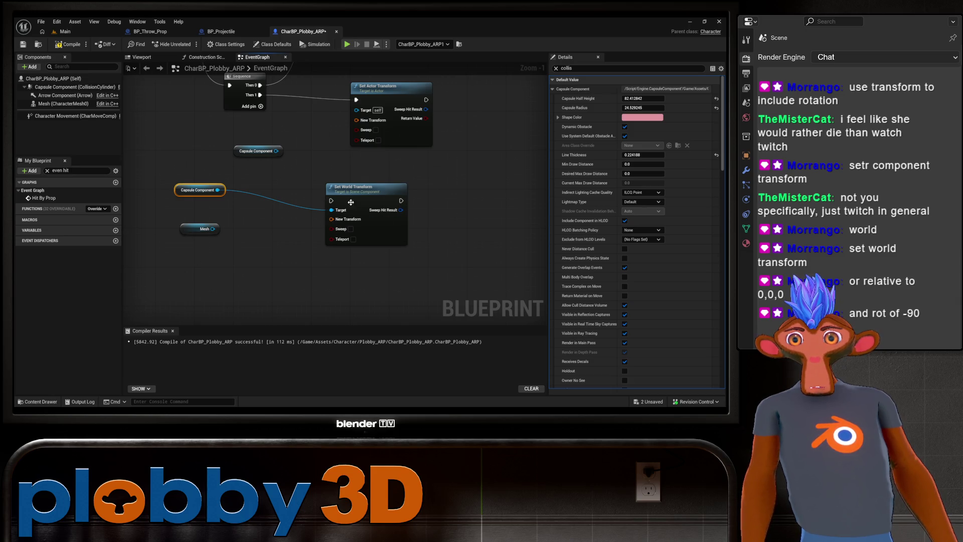
mouse_move(269, 221)
mouse_down()
mouse_move(227, 235)
mouse_move(234, 246)
mouse_up()
Bring up the blueprint actions list on the graph to search for a getter.
right_click(243, 129)
click(443, 187)
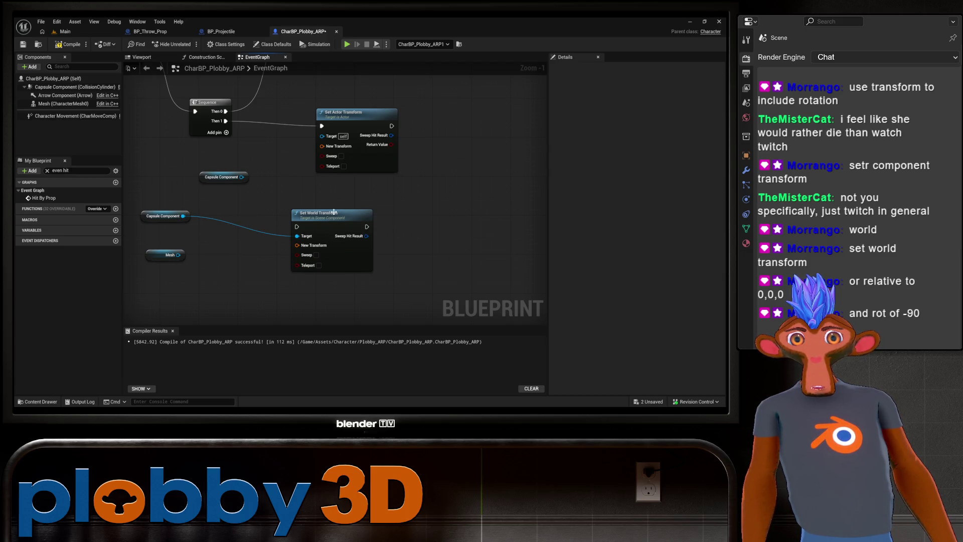
right_click(226, 256)
click(198, 248)
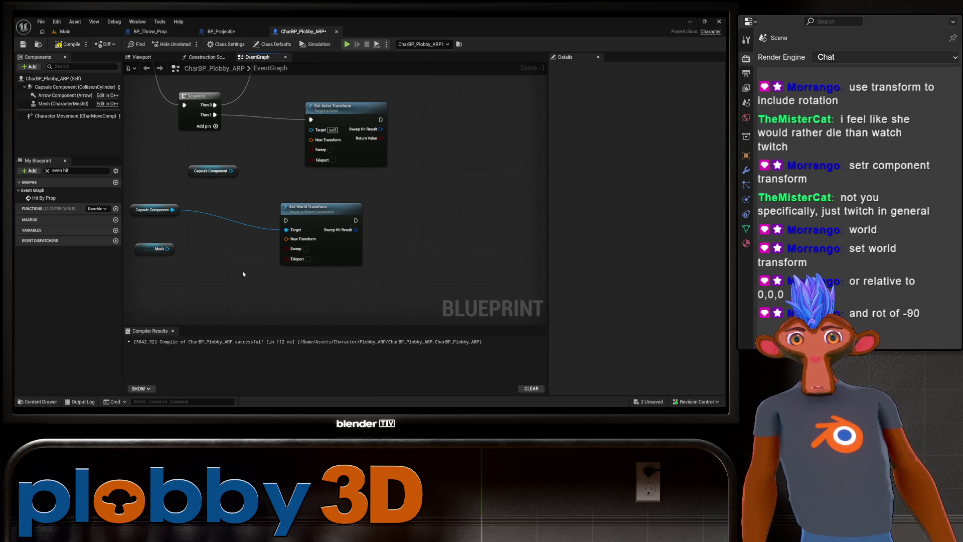
right_click(244, 257)
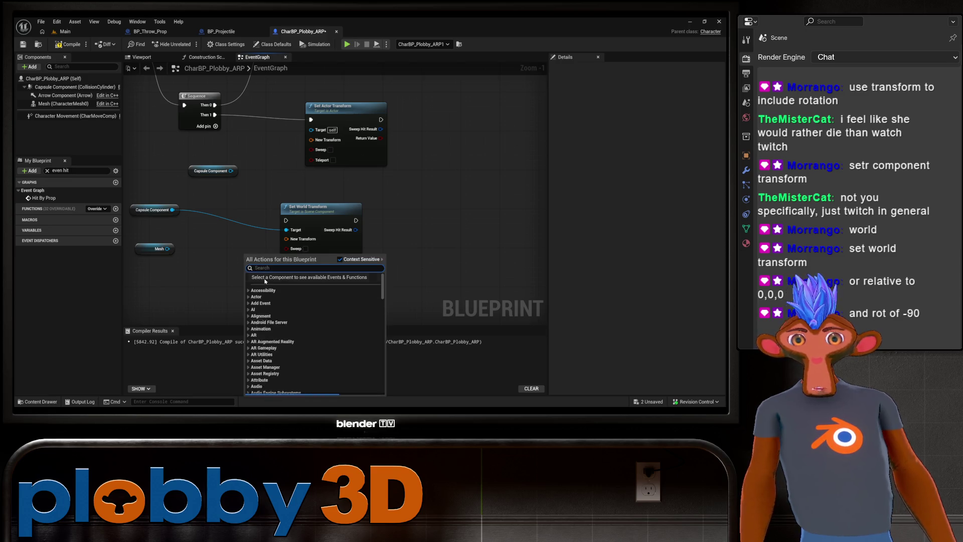
Add a Get World Transform node for the Capsule Component.
text(get)
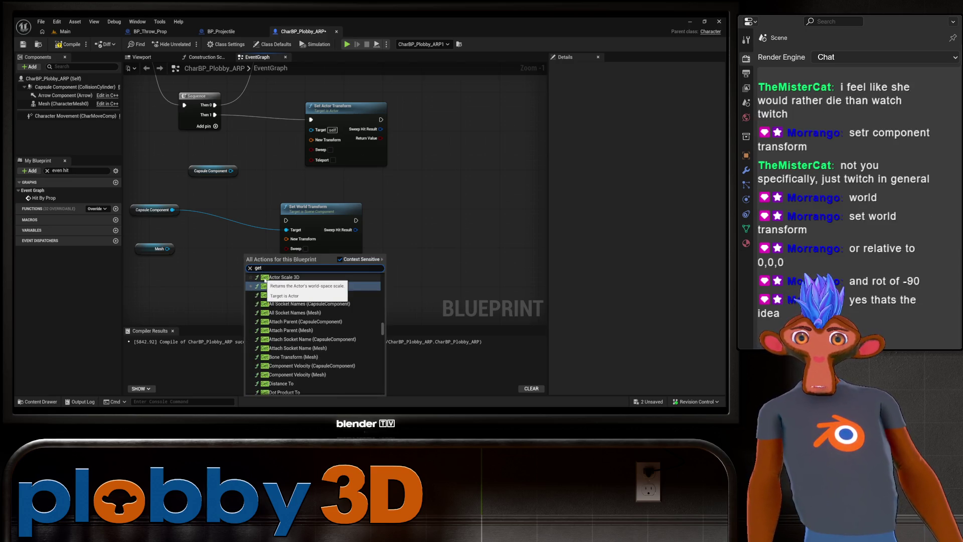
text( comp)
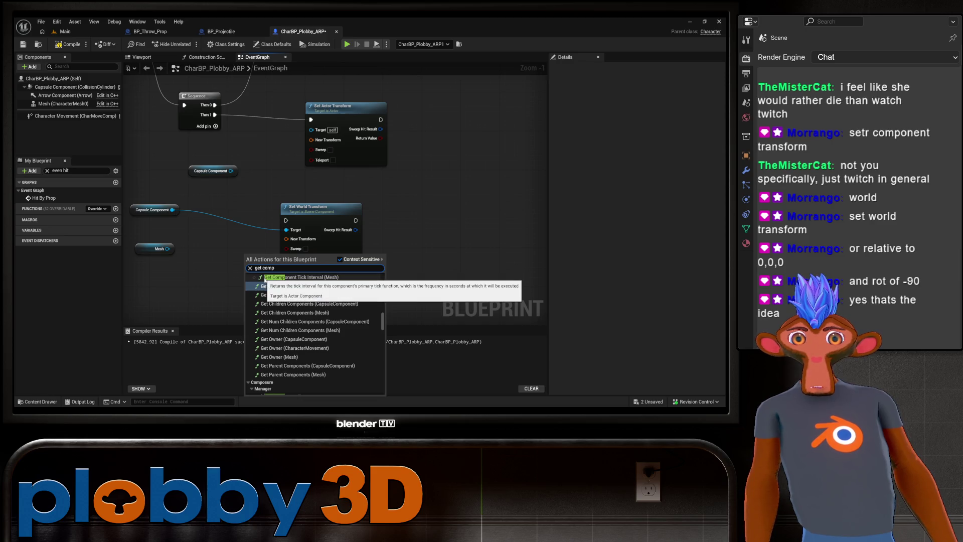
key(BackSpace)
key(BackSpace)
key(BackSpace)
key(BackSpace)
text(world trn)
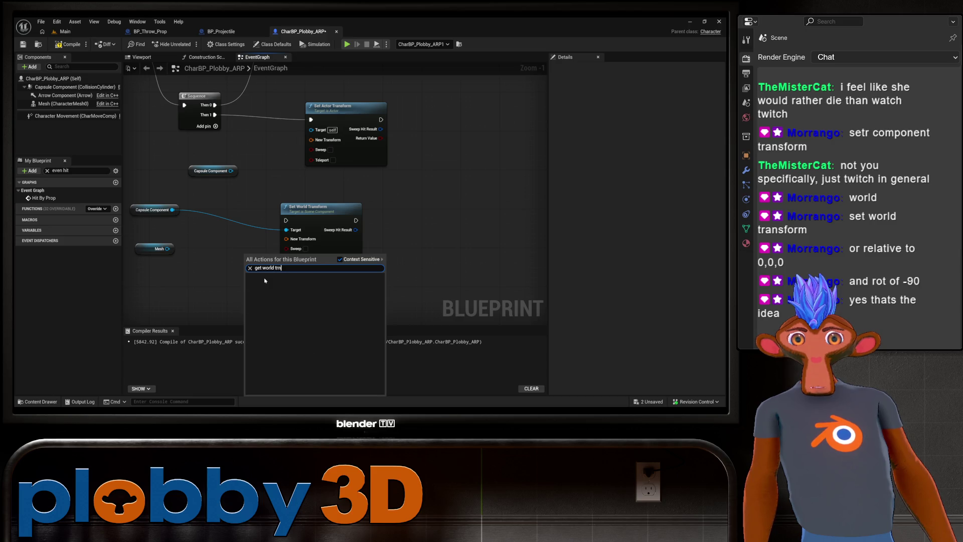
key(BackSpace)
text(ansform)
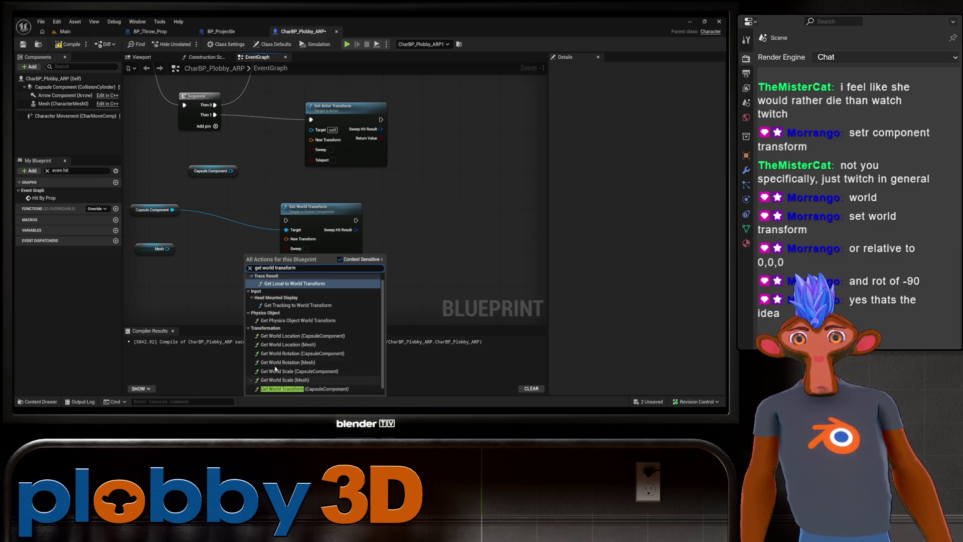
scroll(277, 391, down, 1)
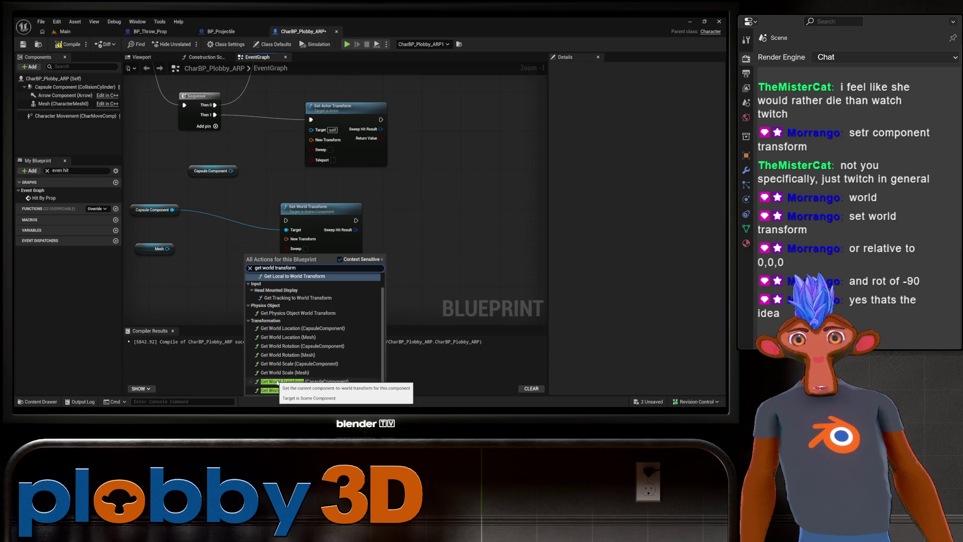
click(281, 382)
Wire Mesh into Set World Transform's Target and the capsule's world transform into New Transform.
drag(262, 262, 208, 287)
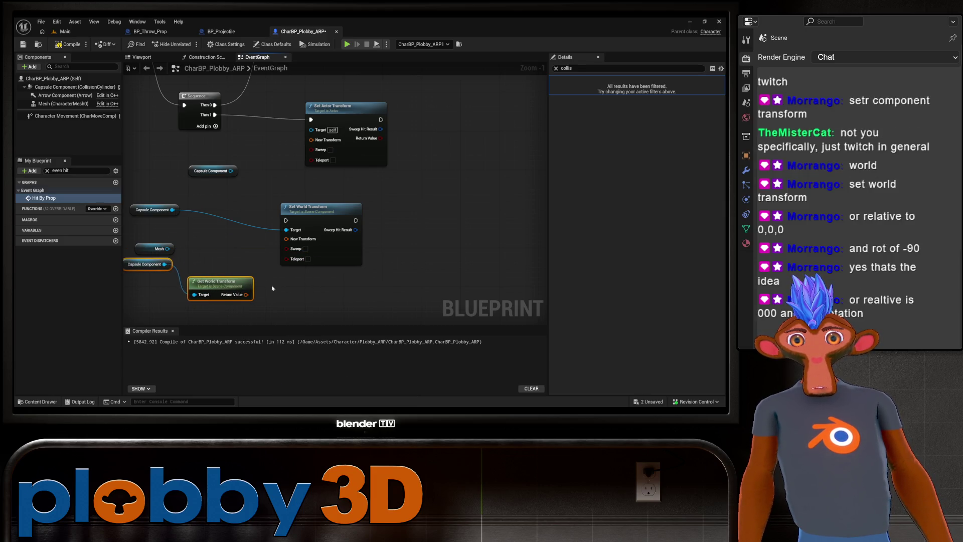
drag(347, 206, 386, 196)
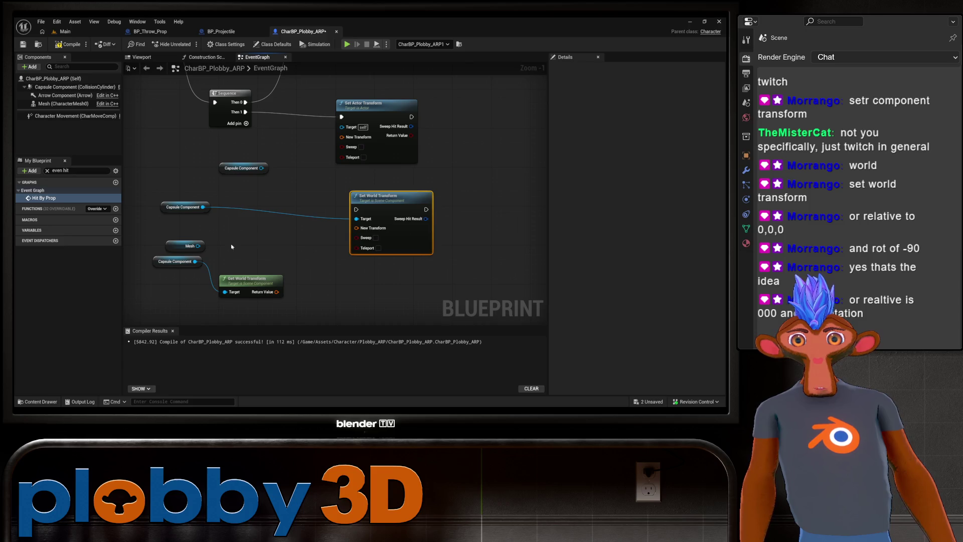
drag(197, 246, 357, 219)
click(326, 279)
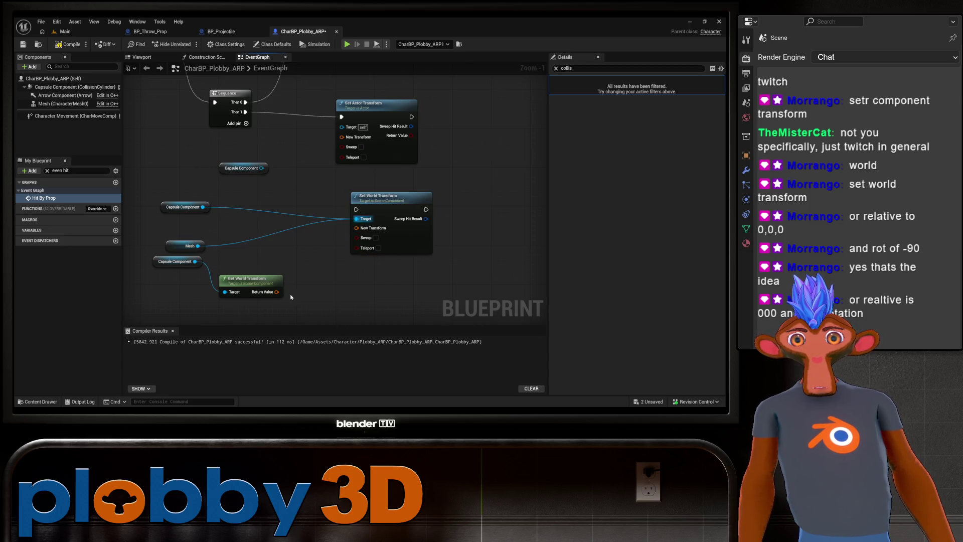
alt+click(202, 207)
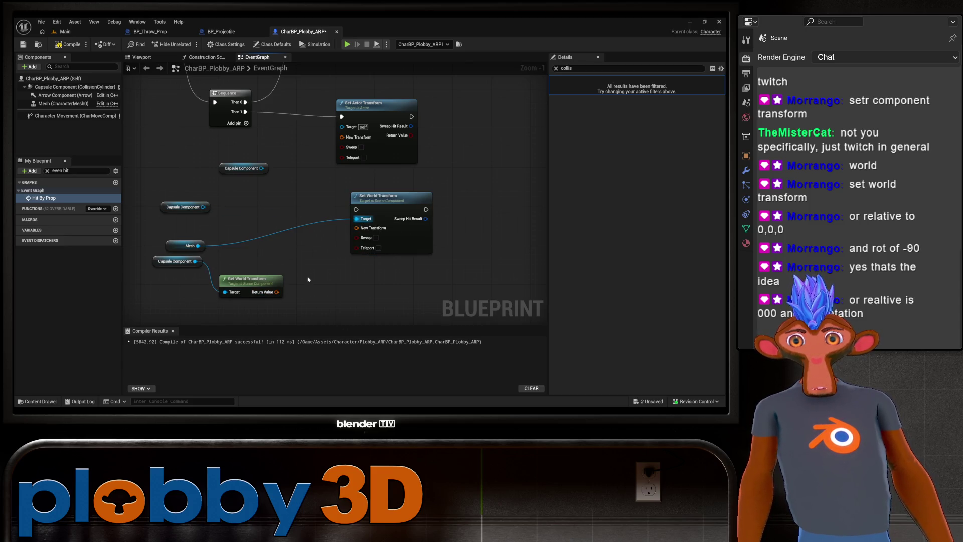
mouse_move(276, 292)
mouse_down()
mouse_move(346, 248)
mouse_move(357, 228)
mouse_up()
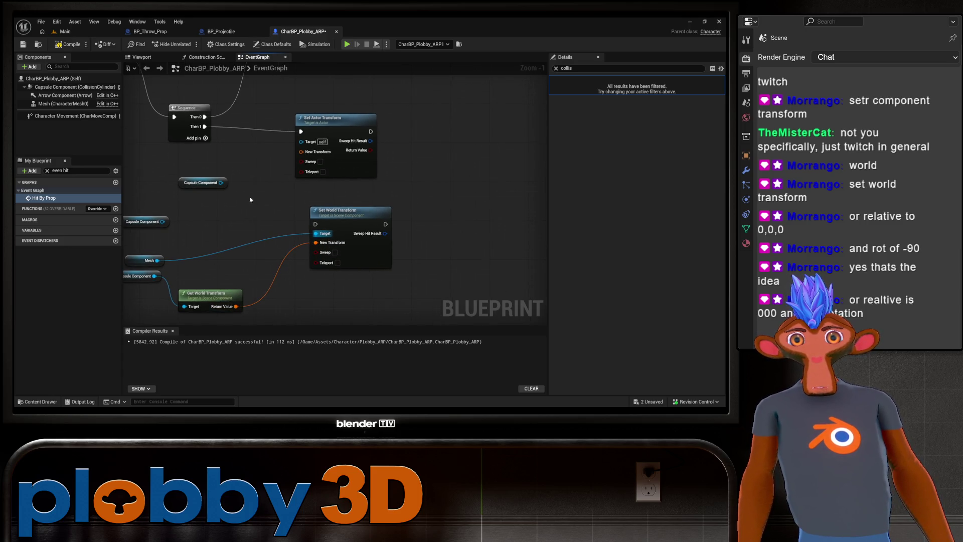
Delete Set Actor Transform and connect Sequence Then 1 to Set World Transform.
drag(260, 154, 279, 161)
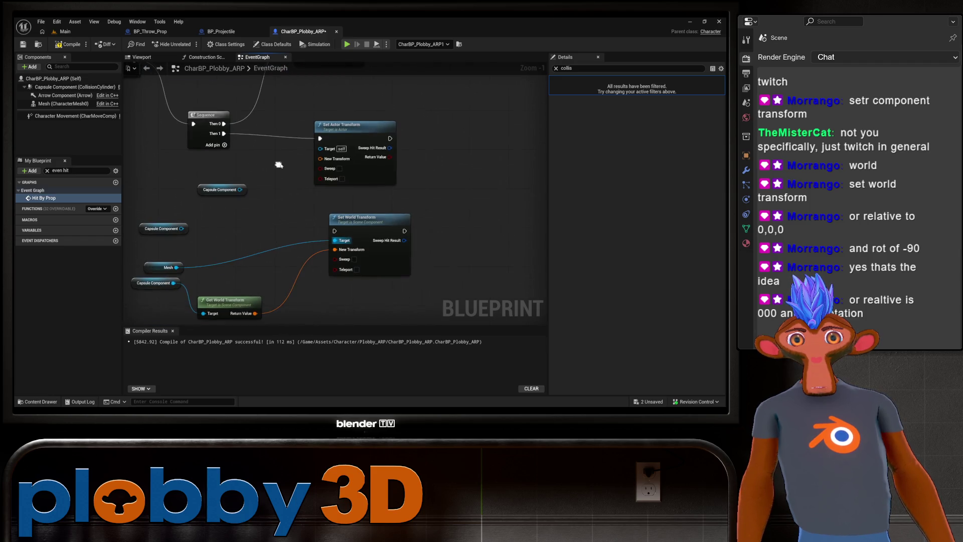
click(347, 126)
key(Delete)
drag(224, 134, 341, 235)
click(250, 207)
drag(224, 133, 335, 231)
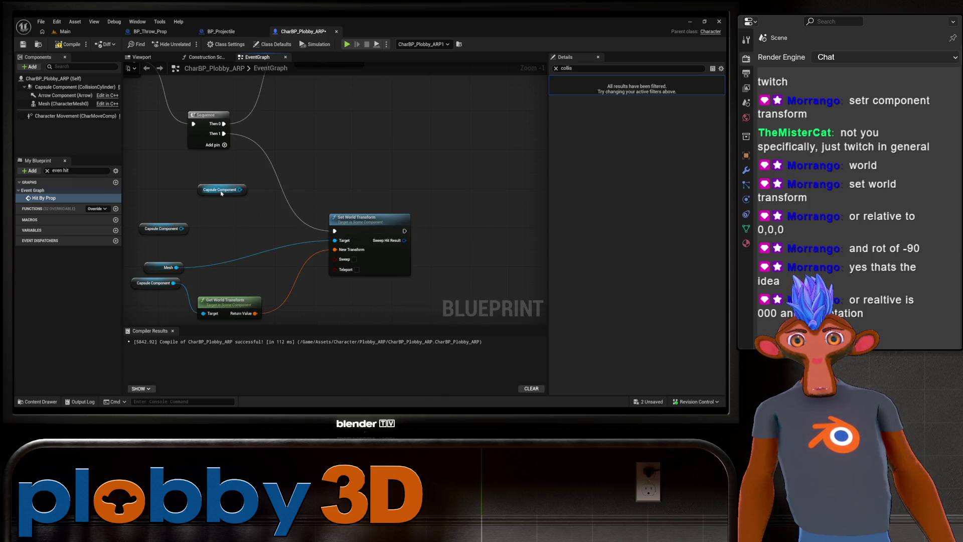
Delete the two unused Capsule Component nodes and tidy the Mesh and Get World Transform nodes.
click(221, 194)
key(Delete)
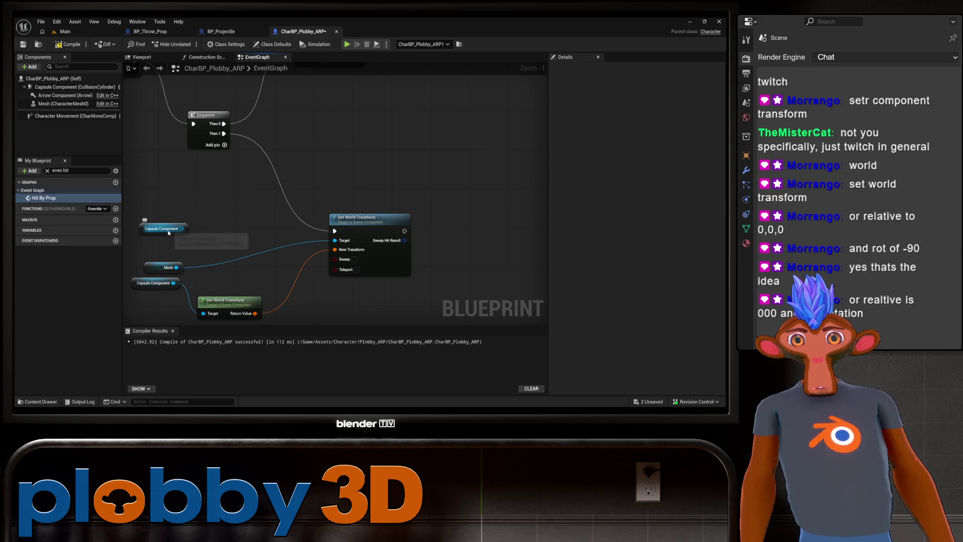
click(160, 231)
key(Delete)
mouse_move(149, 226)
mouse_down()
mouse_move(215, 167)
mouse_move(226, 198)
mouse_up()
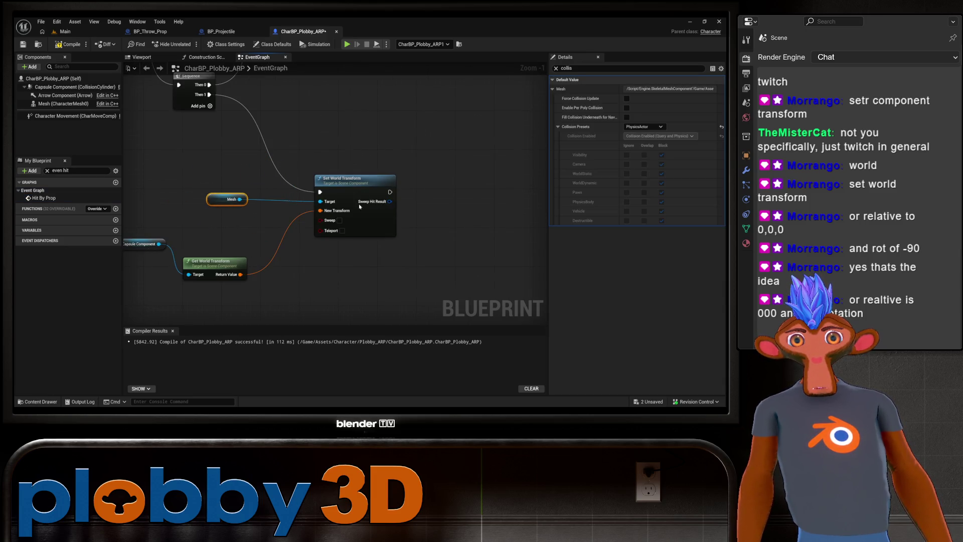
drag(274, 237, 327, 208)
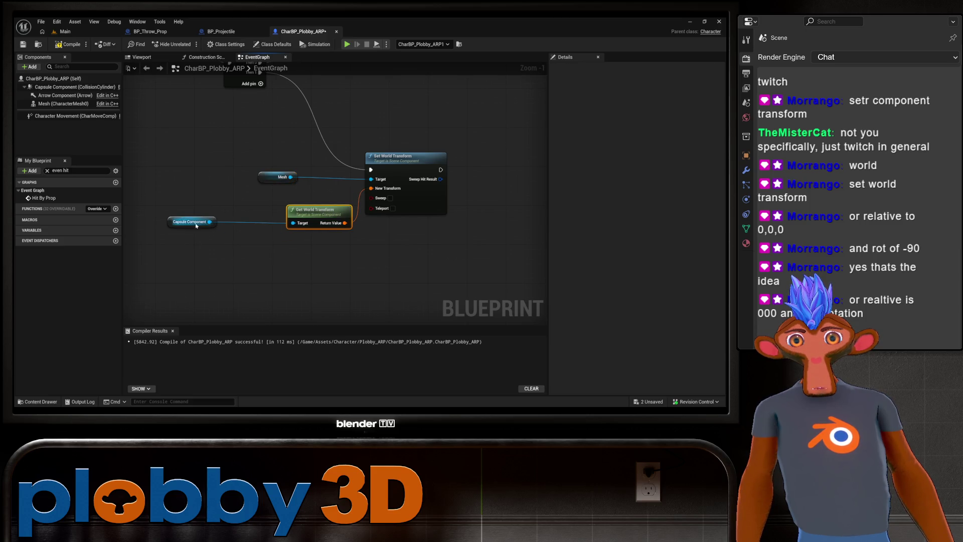
drag(204, 221, 138, 245)
Enable Teleport on Set World Transform, compile and save, then return to the Main level.
click(65, 45)
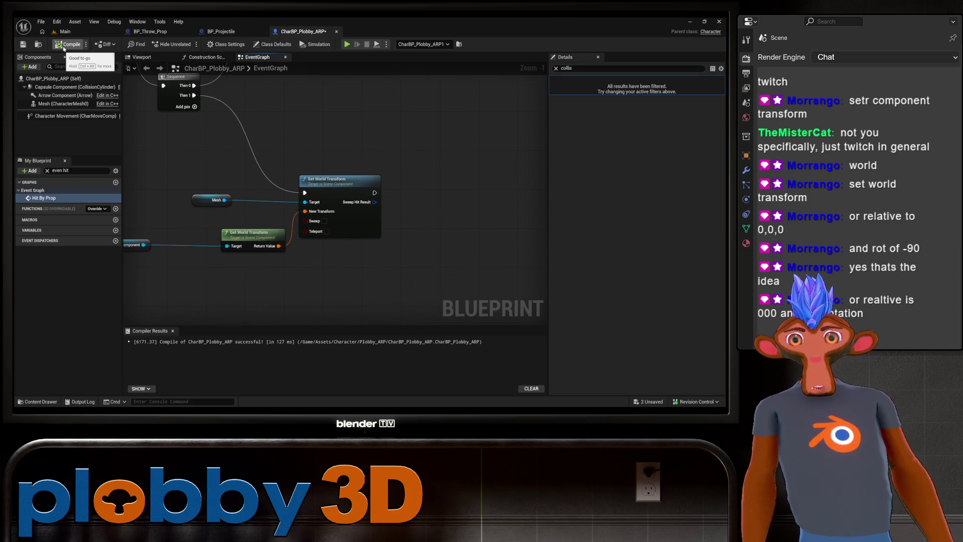
click(327, 232)
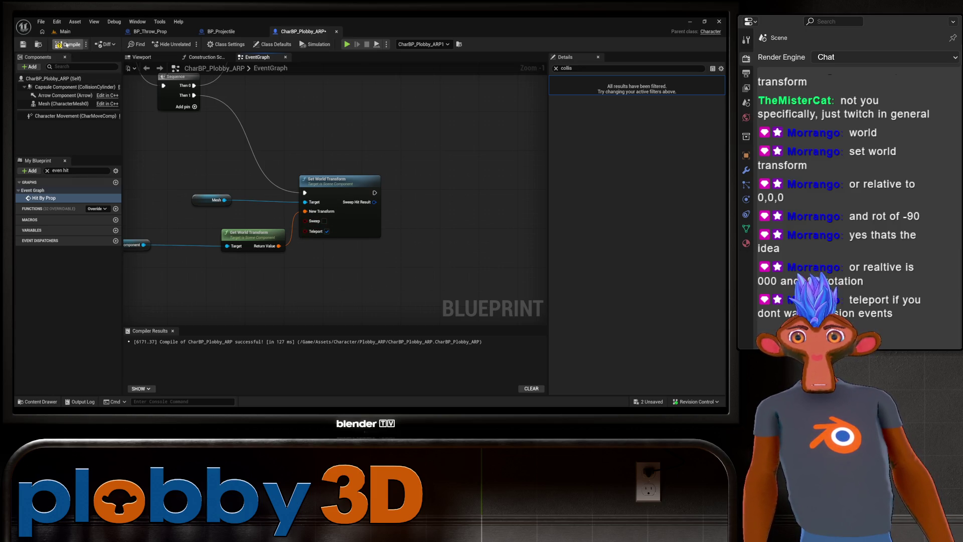
key(ctrl+s)
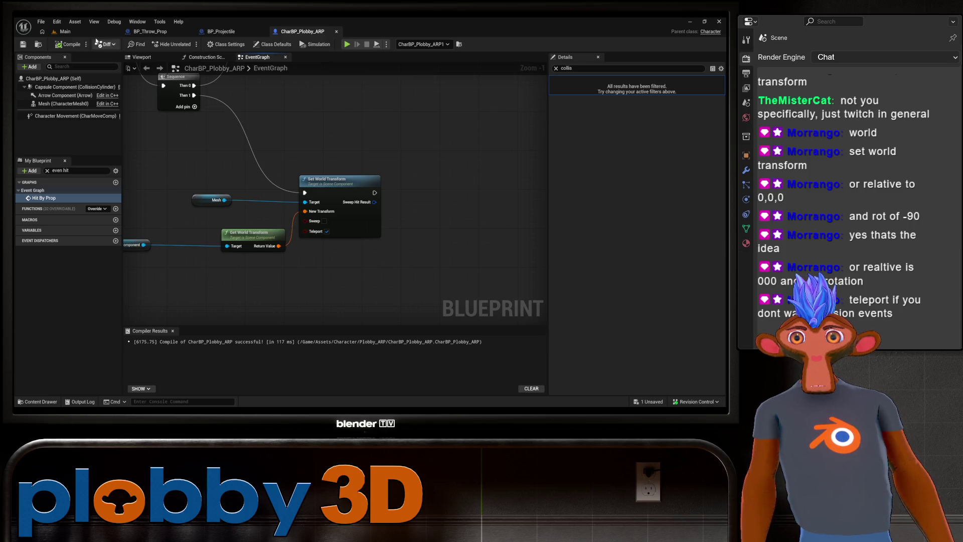
click(62, 31)
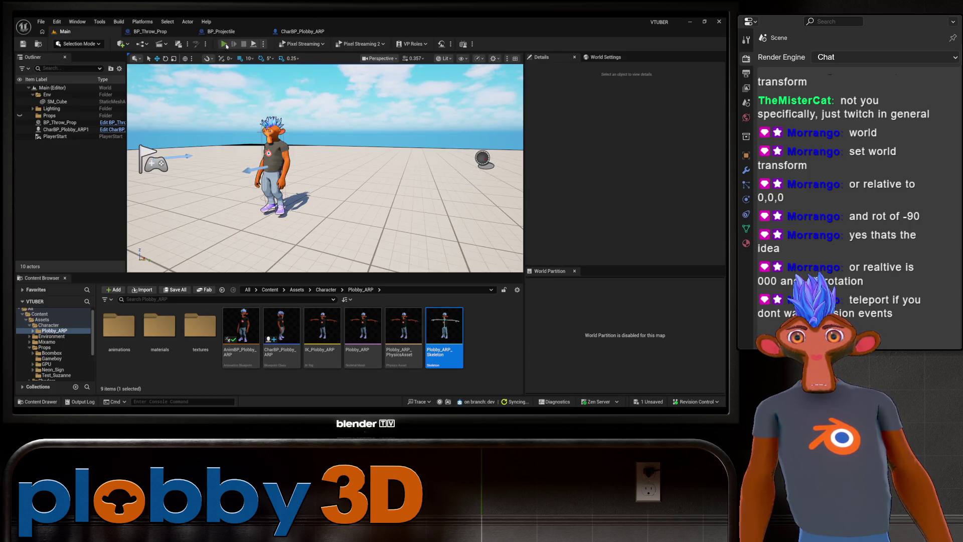
click(225, 44)
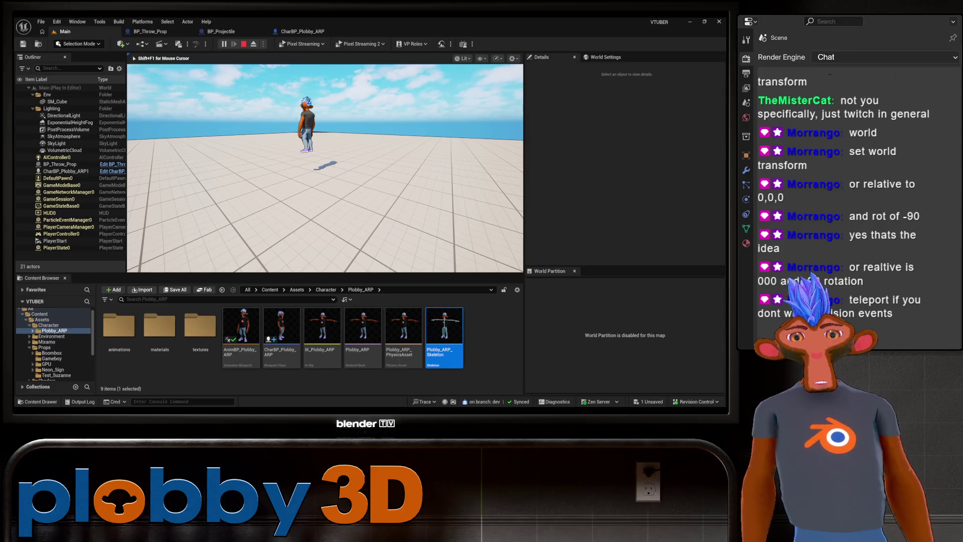
key(space)
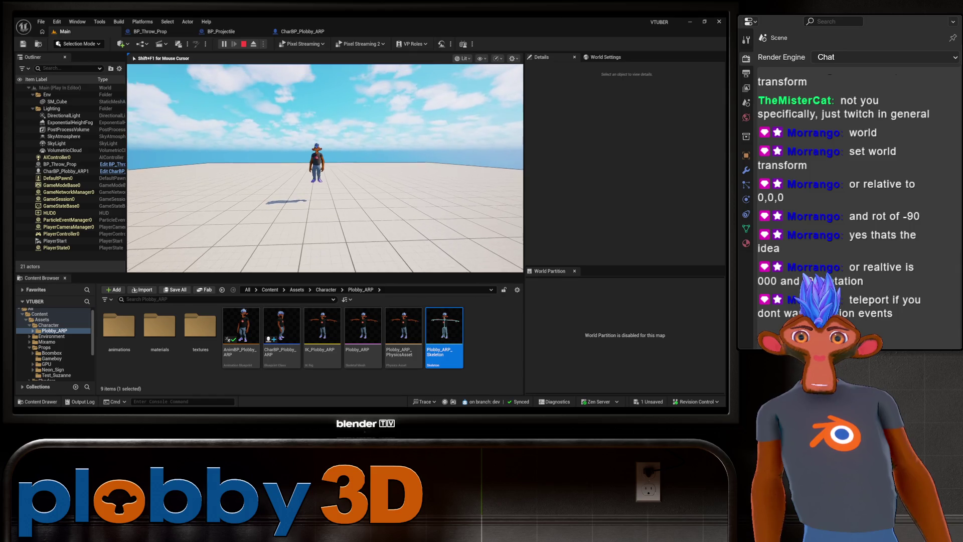
key(space)
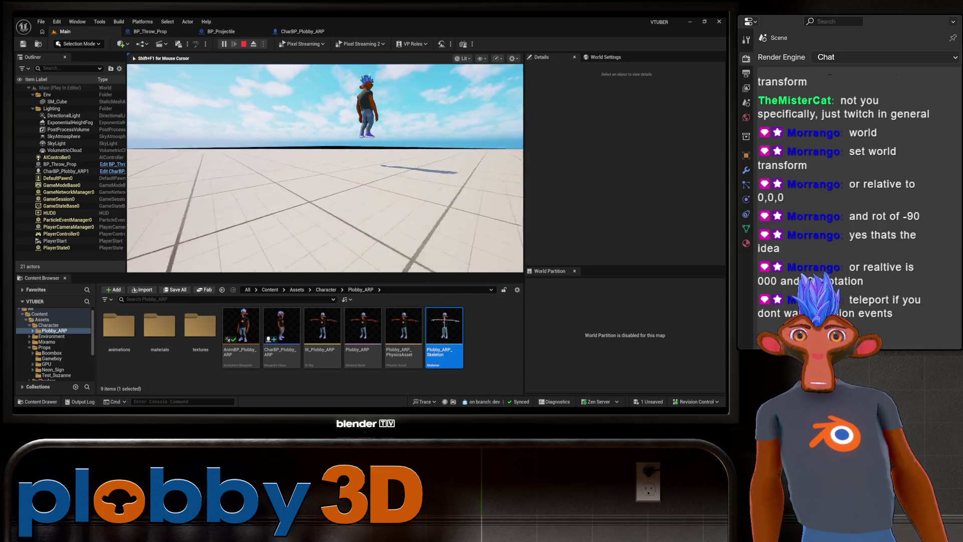
key(Escape)
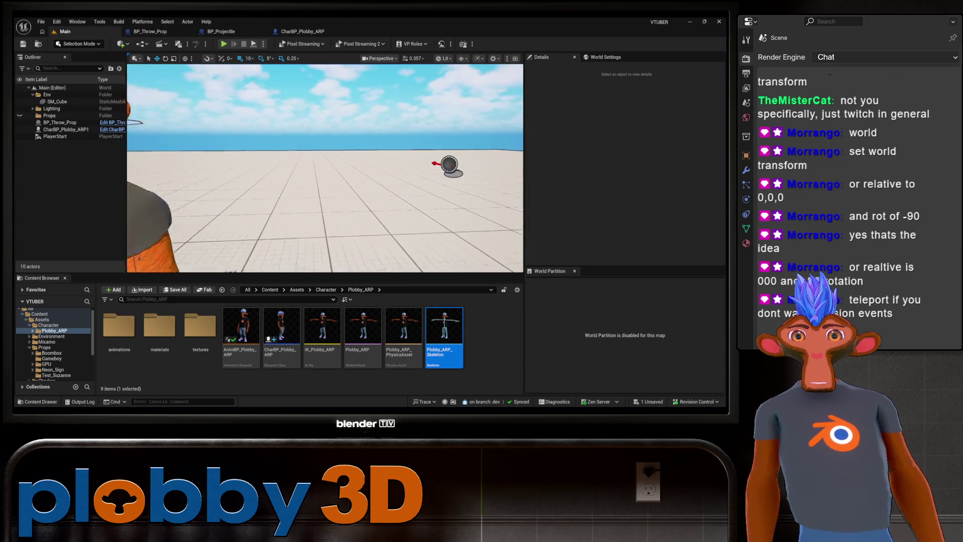
Back in CharBP_Plobby_ARP, delete the Capsule Component and Get World Transform nodes and select Set World Transform.
click(150, 31)
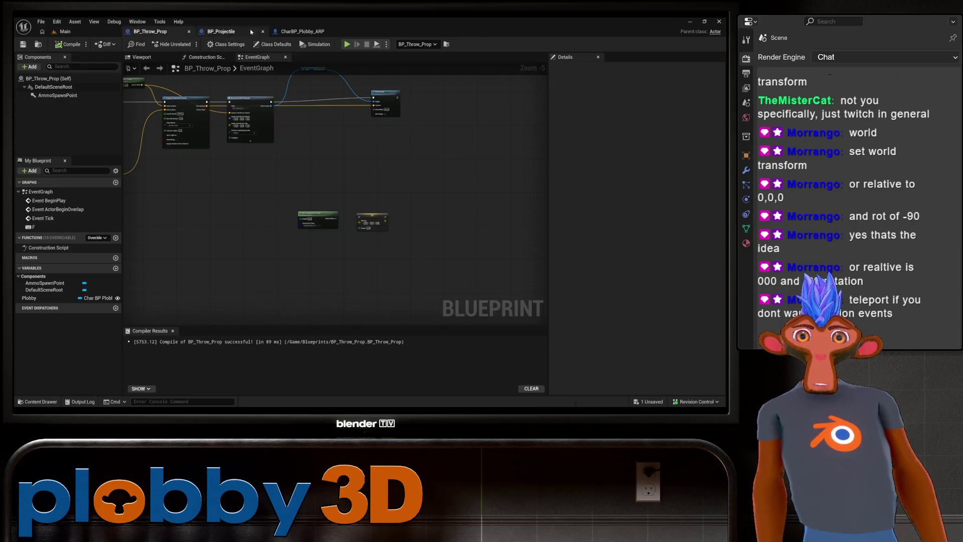
click(302, 31)
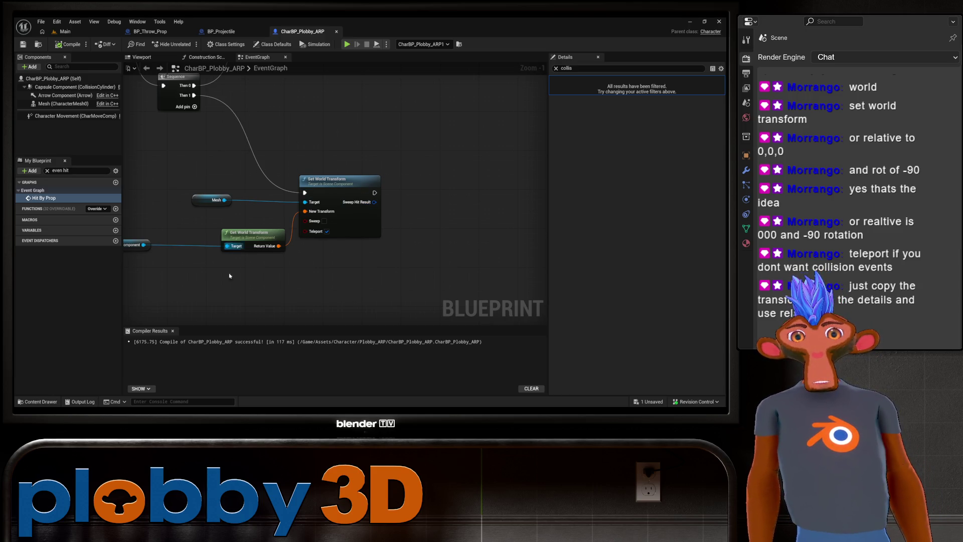
drag(258, 262, 279, 251)
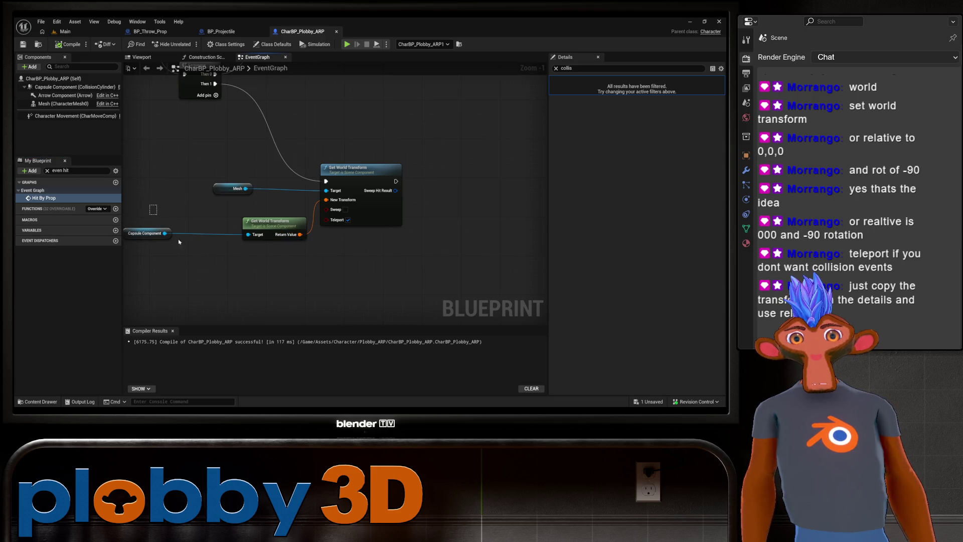
drag(125, 206, 285, 278)
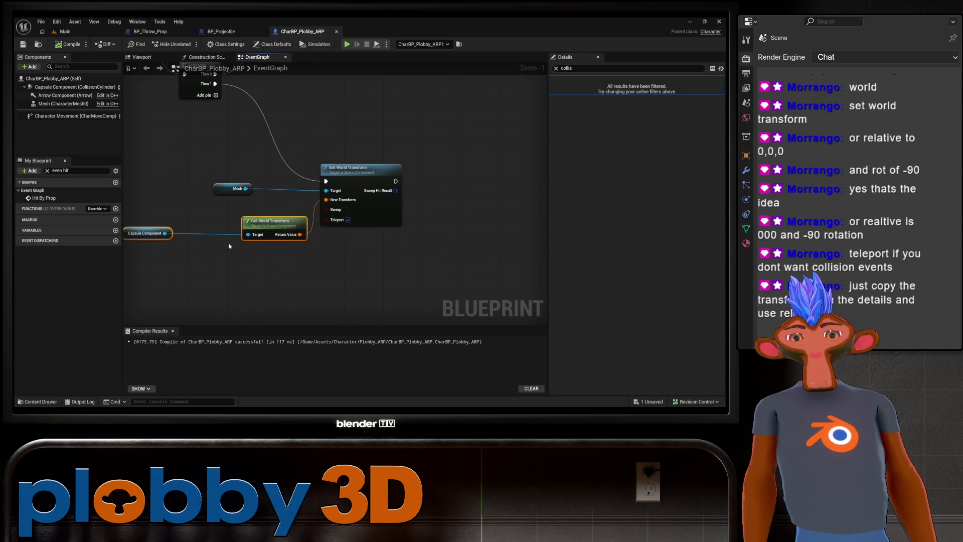
key(Delete)
drag(249, 256, 200, 270)
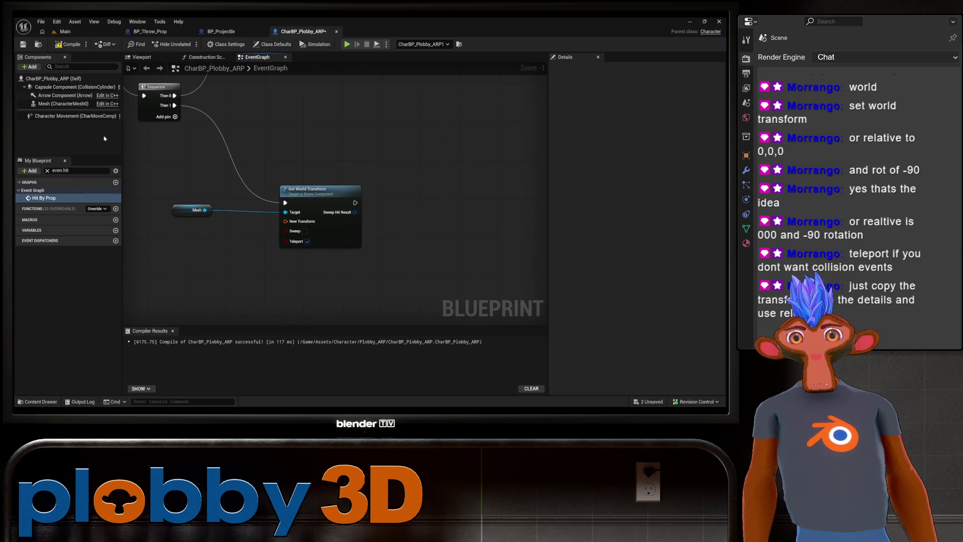
click(319, 186)
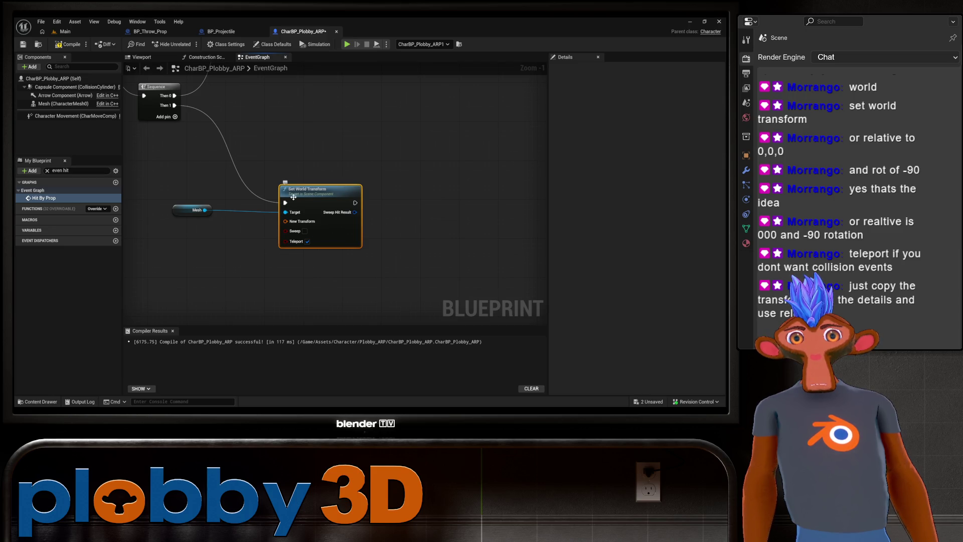
Add a Set Relative Transform node for the Mesh from Sequence Then 1.
drag(285, 202, 266, 167)
text(set relative)
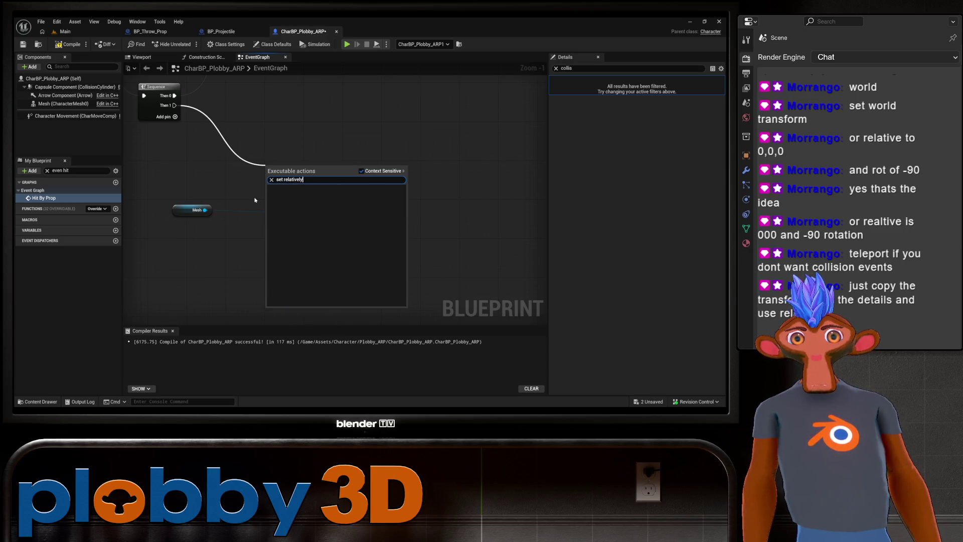
key(BackSpace)
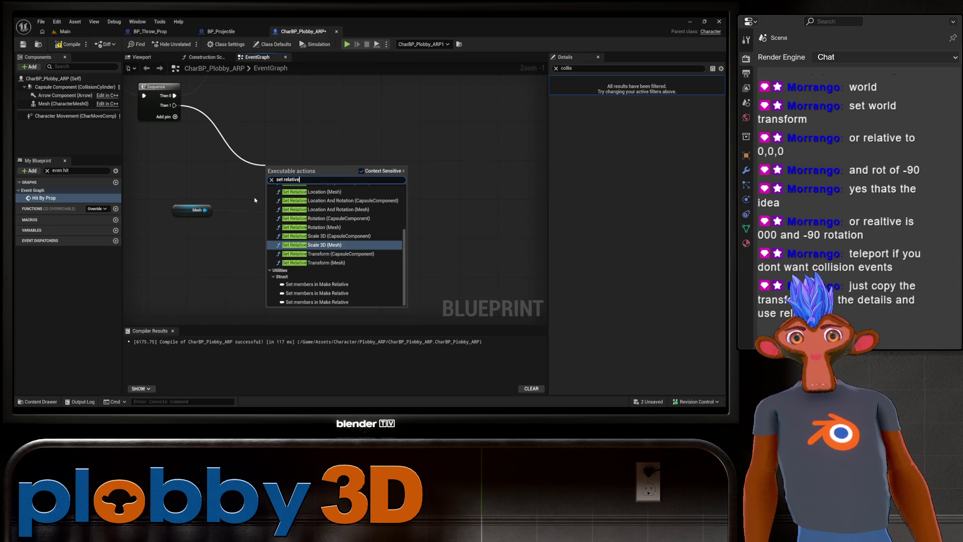
text(tran)
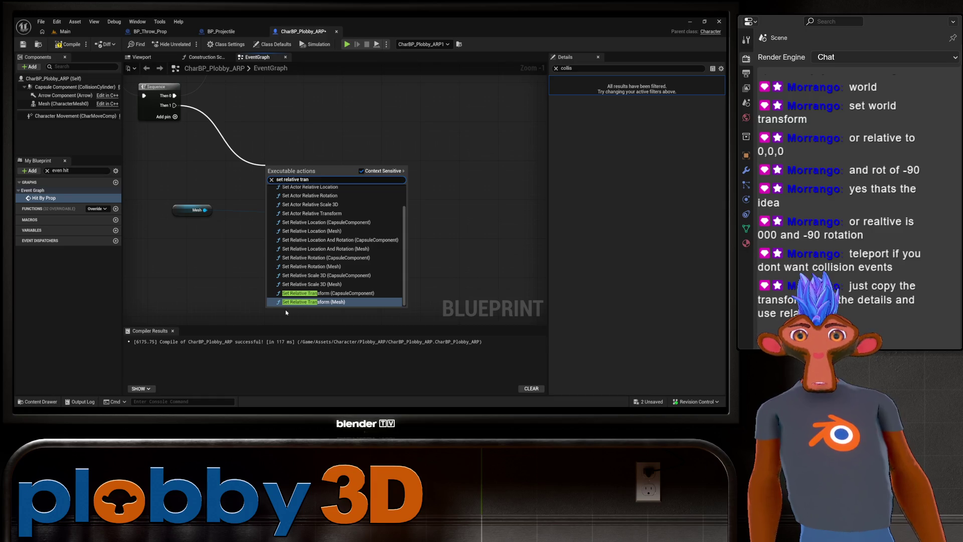
key(Return)
drag(326, 200, 342, 151)
Delete the old Set World Transform node and the leftover Mesh getter.
click(322, 194)
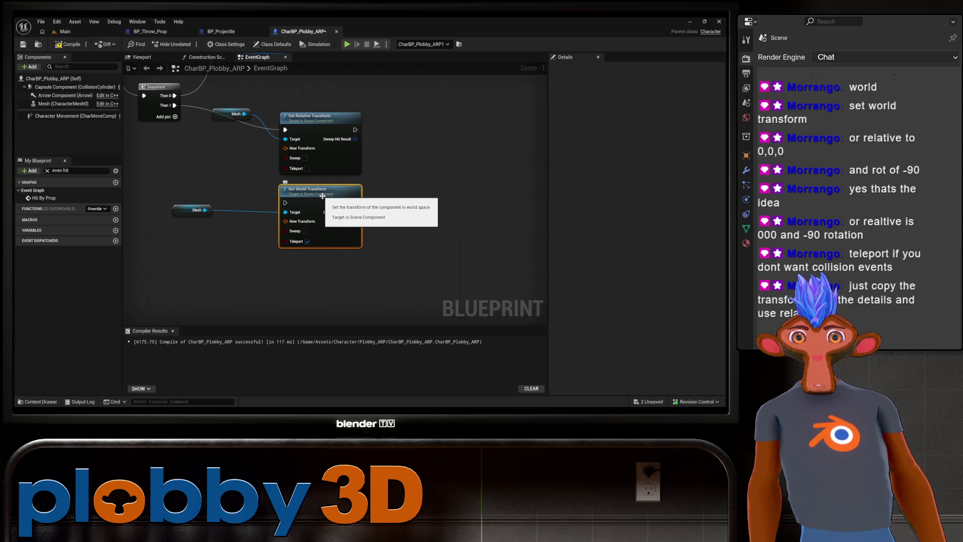
key(Delete)
drag(149, 188, 243, 248)
key(Delete)
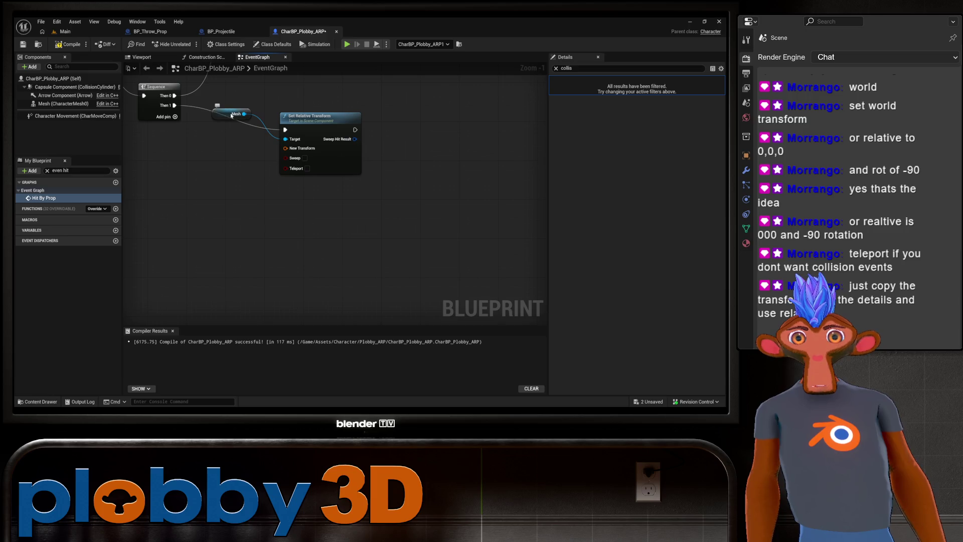
mouse_move(231, 112)
mouse_down()
mouse_move(224, 162)
mouse_move(218, 149)
mouse_up()
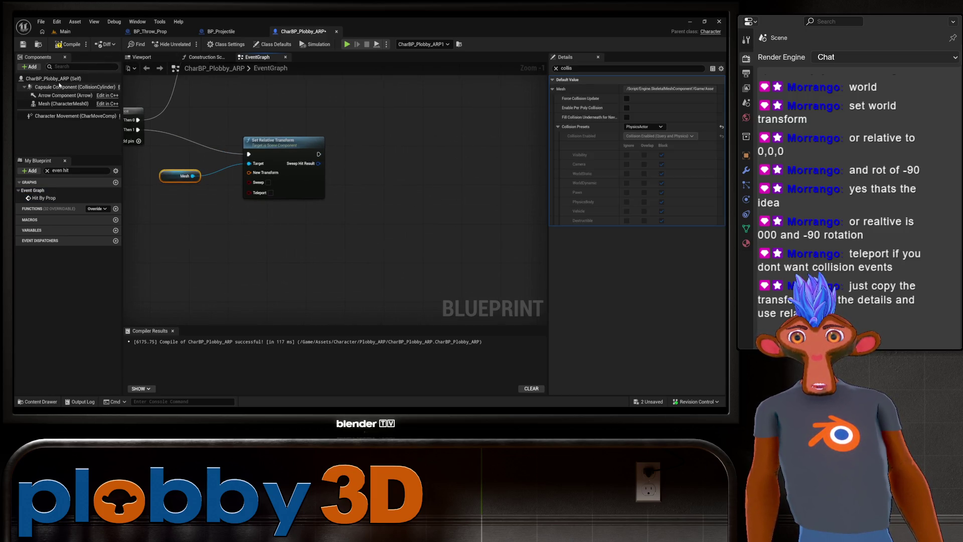
Check the Mesh component's settings, then split Set Relative Transform's New Transform pin.
click(60, 103)
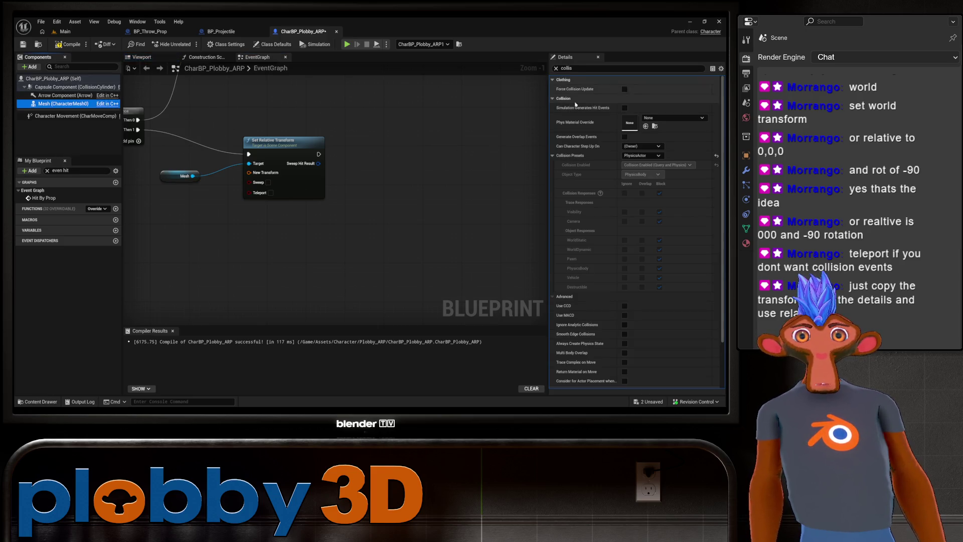
click(556, 68)
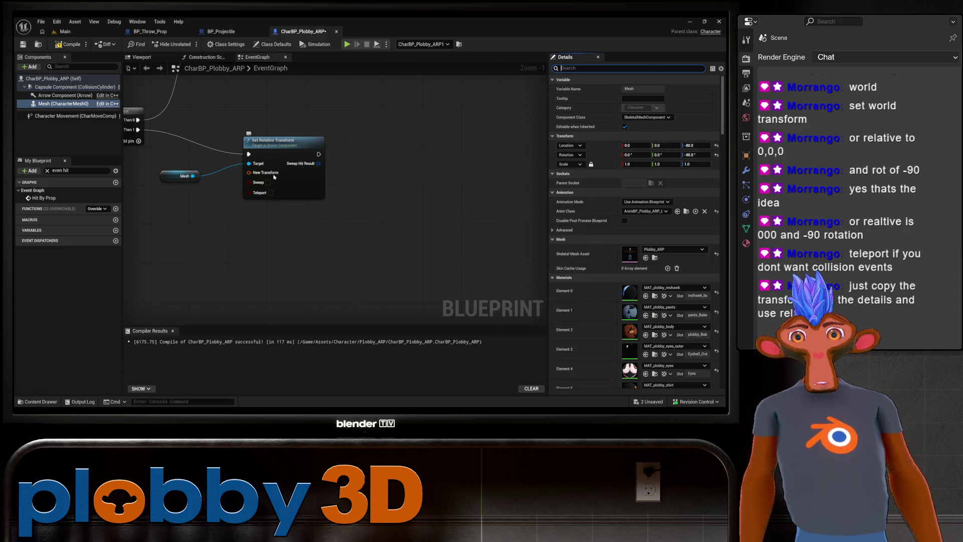
drag(251, 173, 327, 178)
right_click(326, 178)
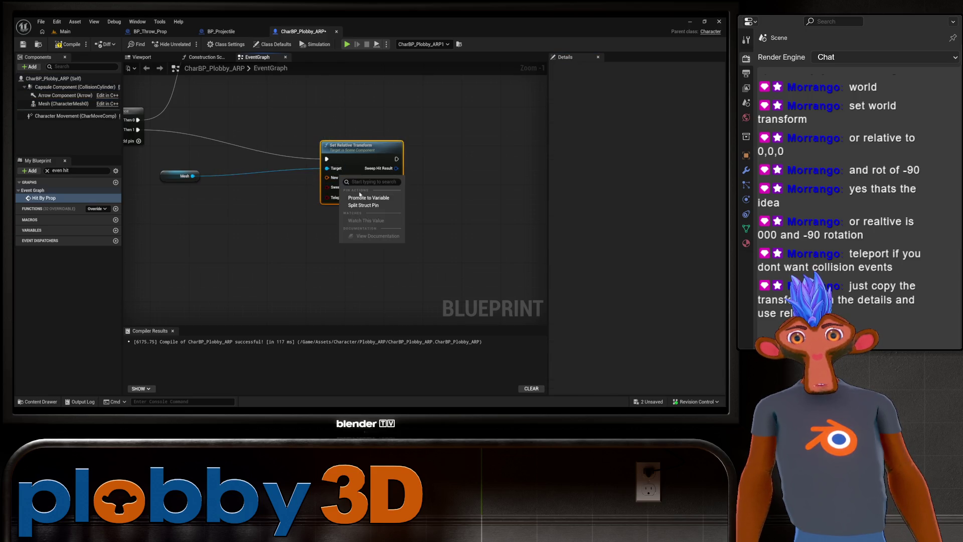
key(Escape)
right_click(327, 177)
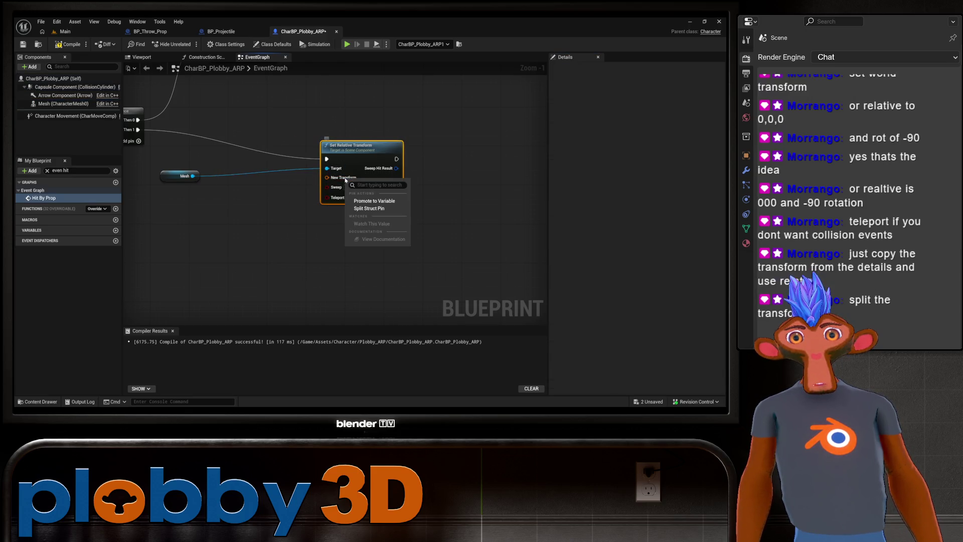
click(358, 211)
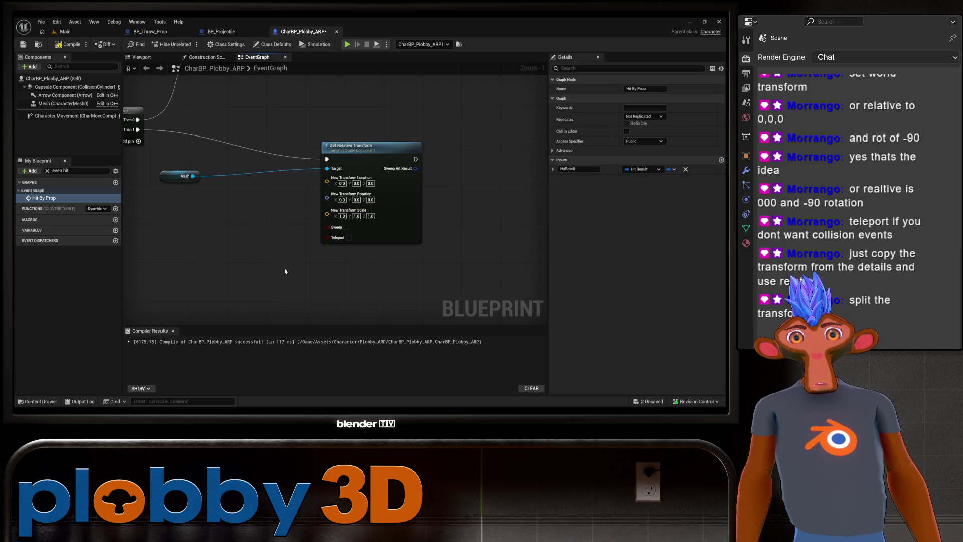
Set the rotation Z to -90 so location and rotation both read 0, 0, -90.
drag(285, 271, 355, 287)
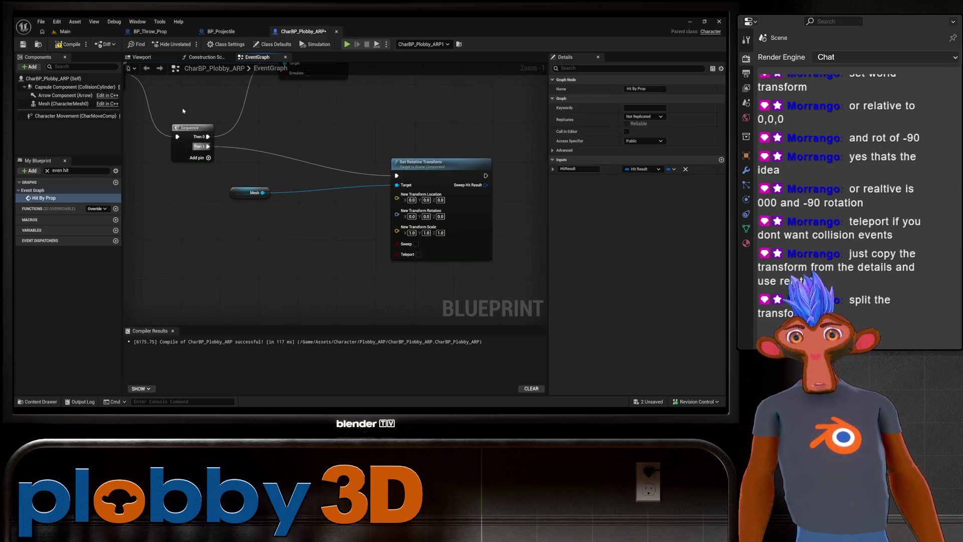
double_click(238, 196)
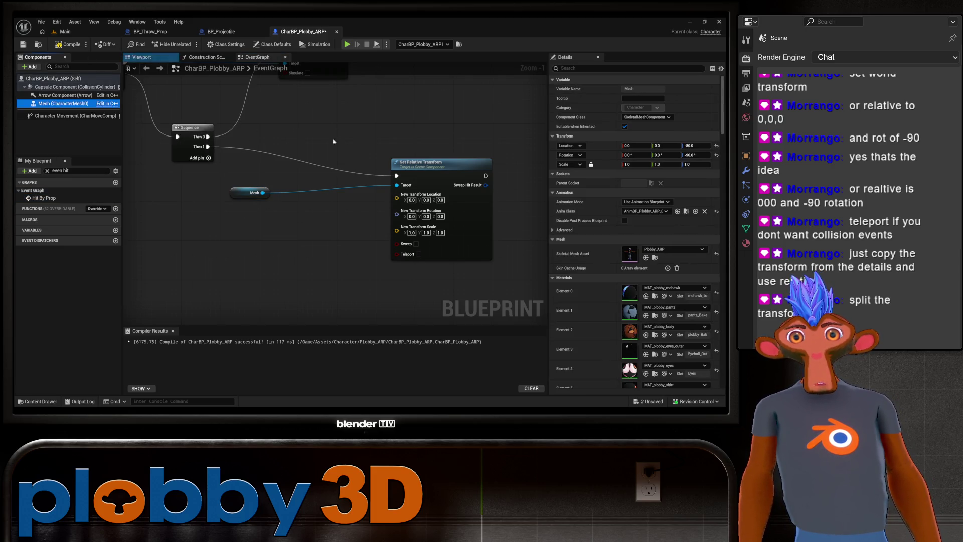
drag(410, 238, 376, 236)
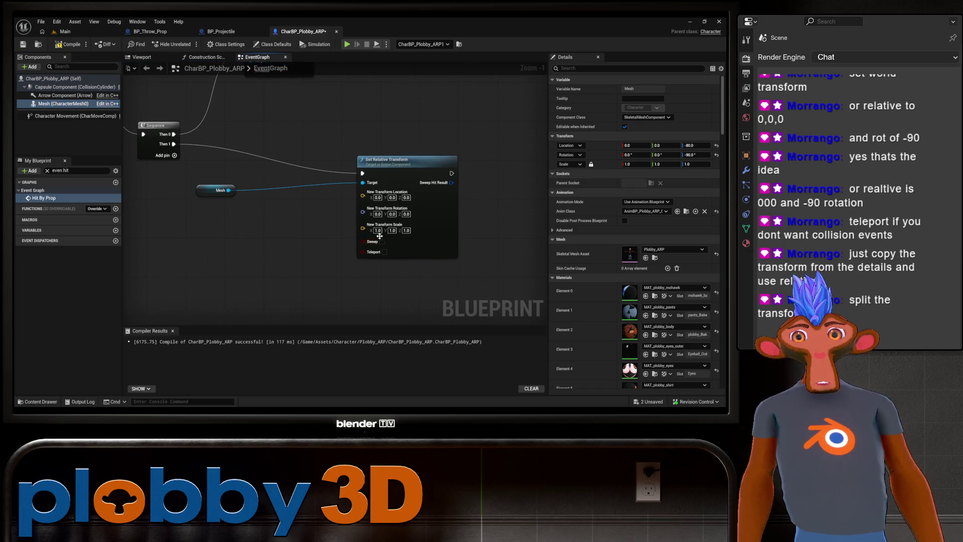
click(407, 214)
text(-90)
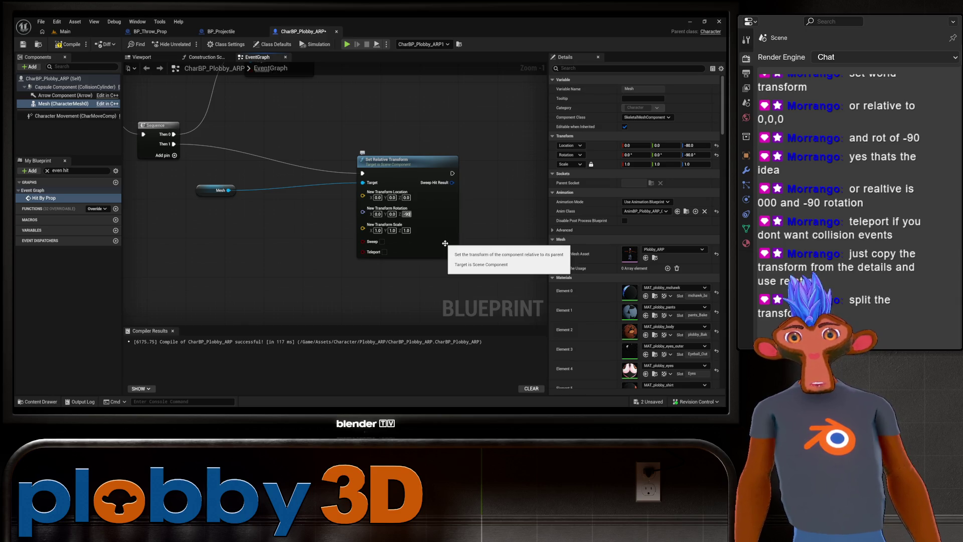
key(Return)
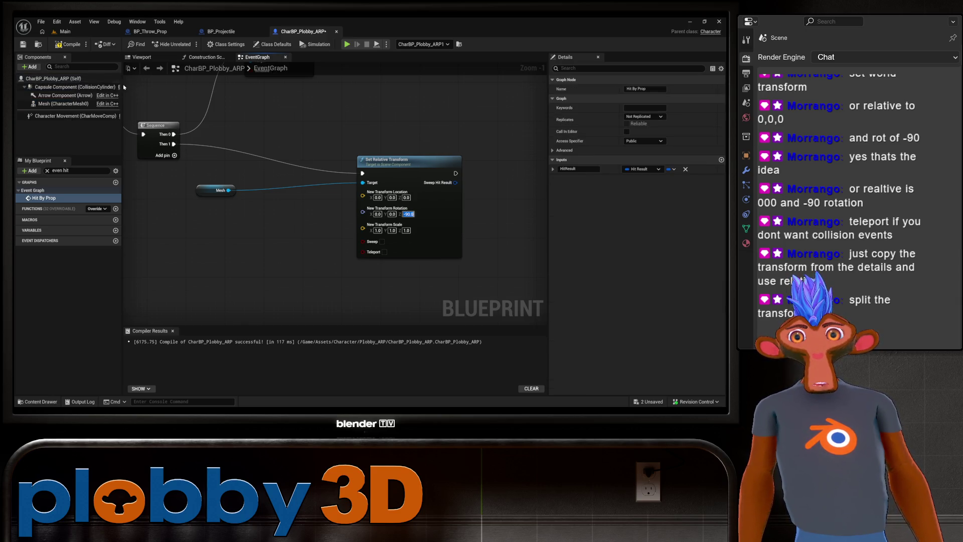
click(63, 103)
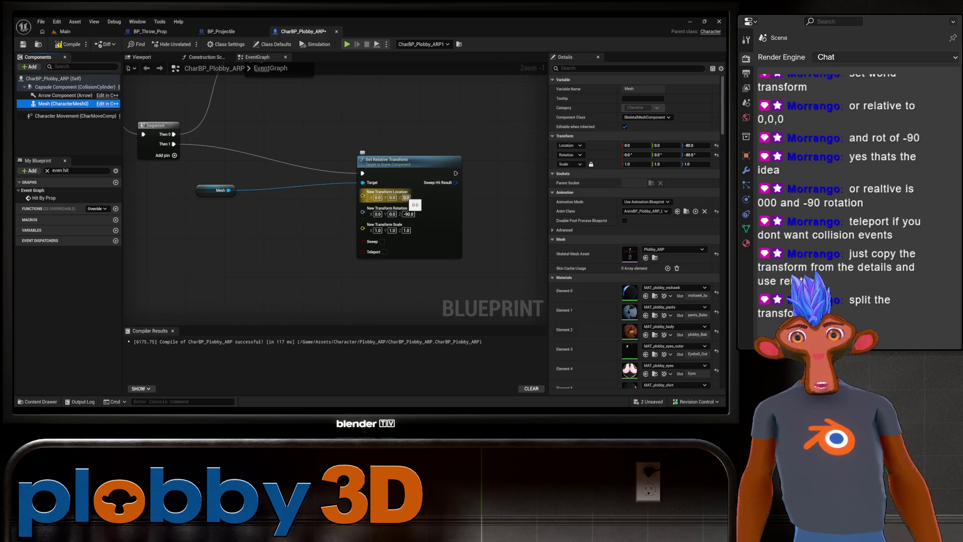
click(406, 197)
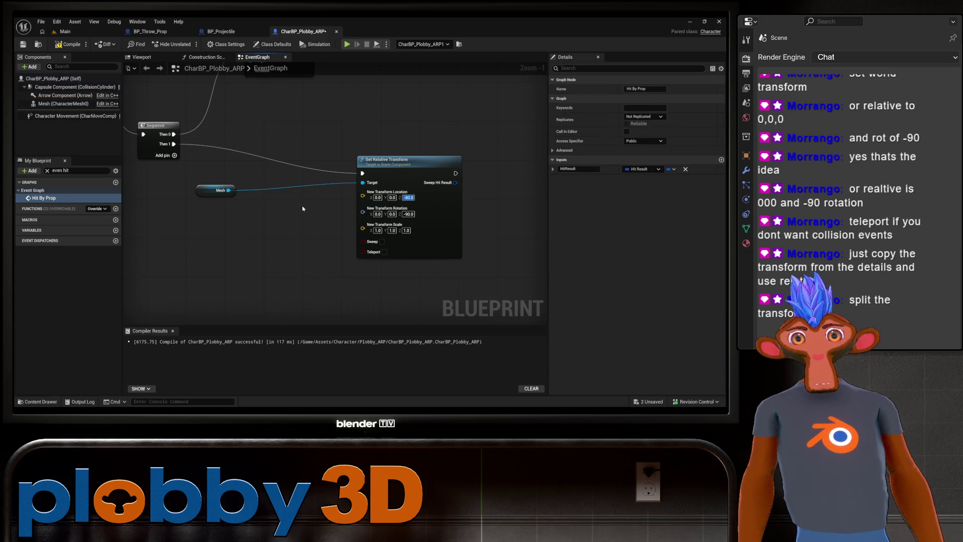
scroll(257, 218, down, 2)
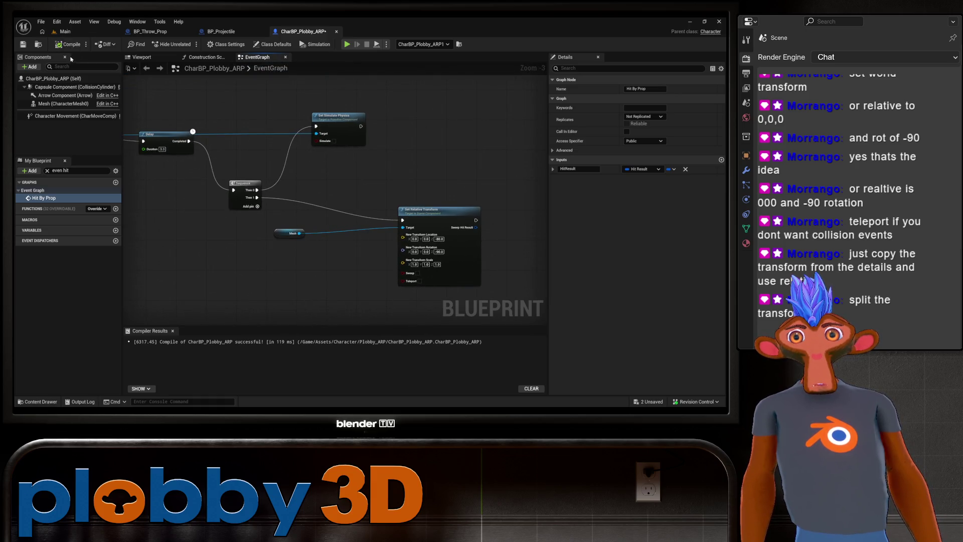
Play the Main level twice to test the hit reaction, then return to CharBP_Plobby_ARP's graph.
click(79, 33)
click(224, 45)
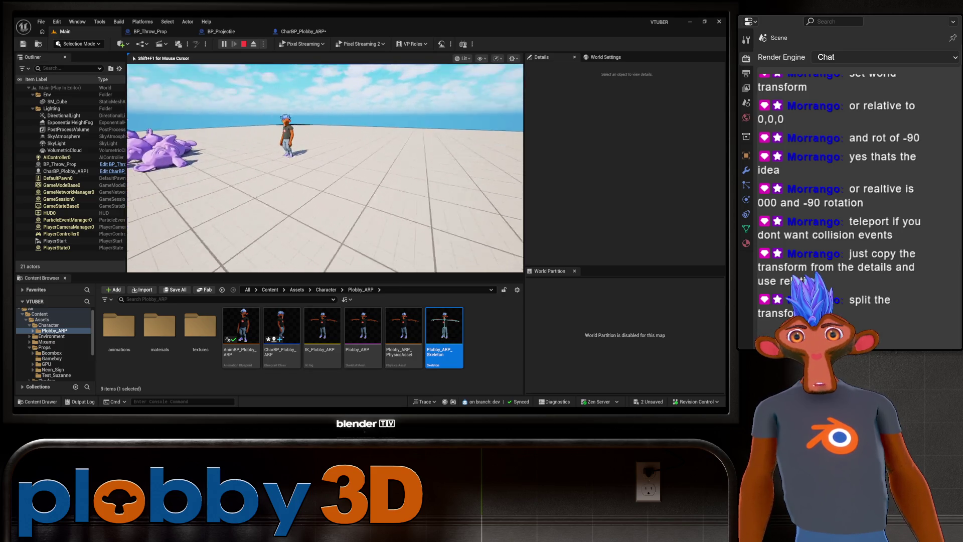
key(Escape)
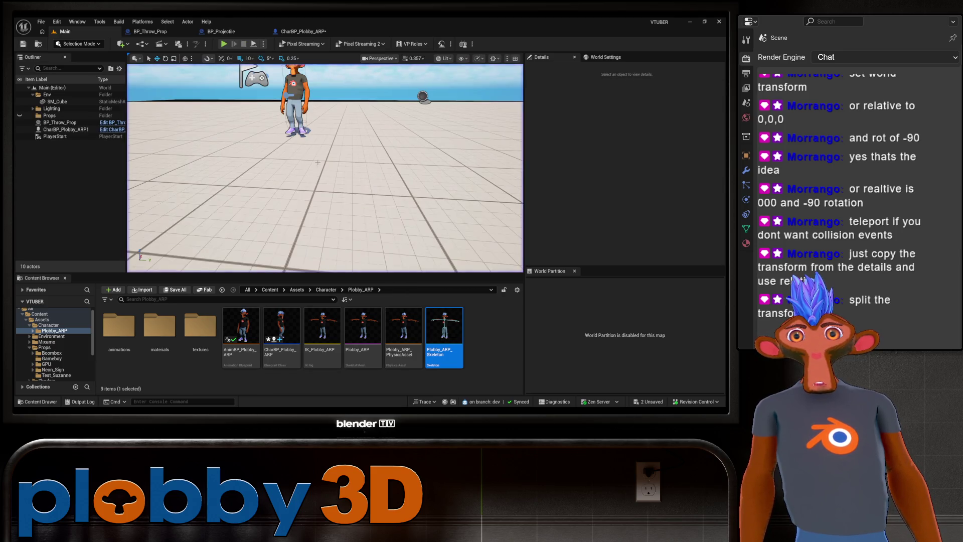
click(224, 44)
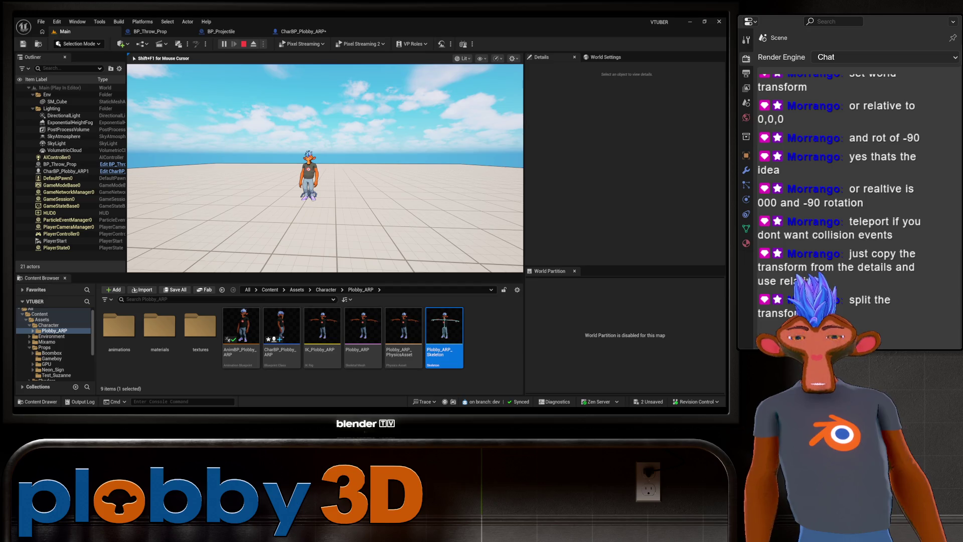
key(Escape)
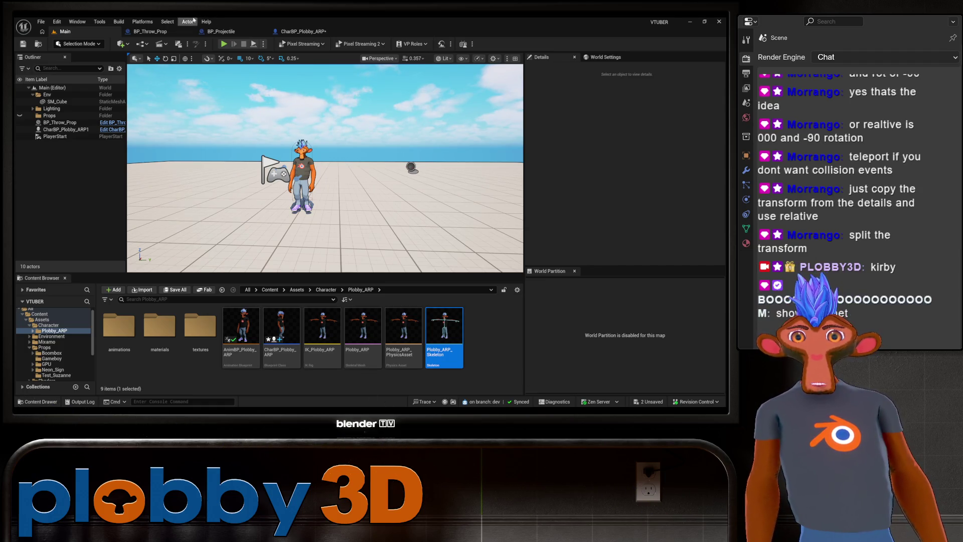
click(304, 31)
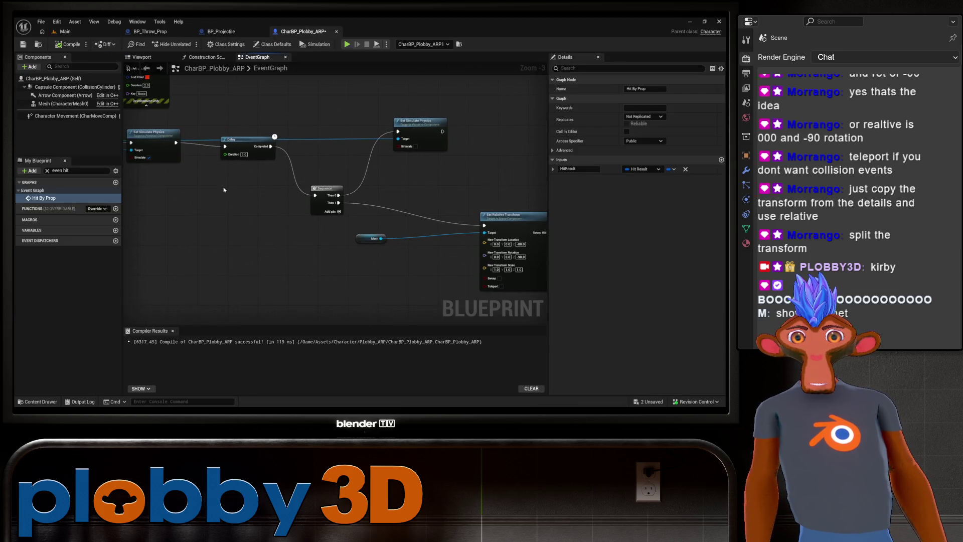
Delete the Print String node after Hit By Prop, leaving Sequence driving Set Relative Transform.
scroll(301, 221, down, 2)
scroll(213, 111, up, 1)
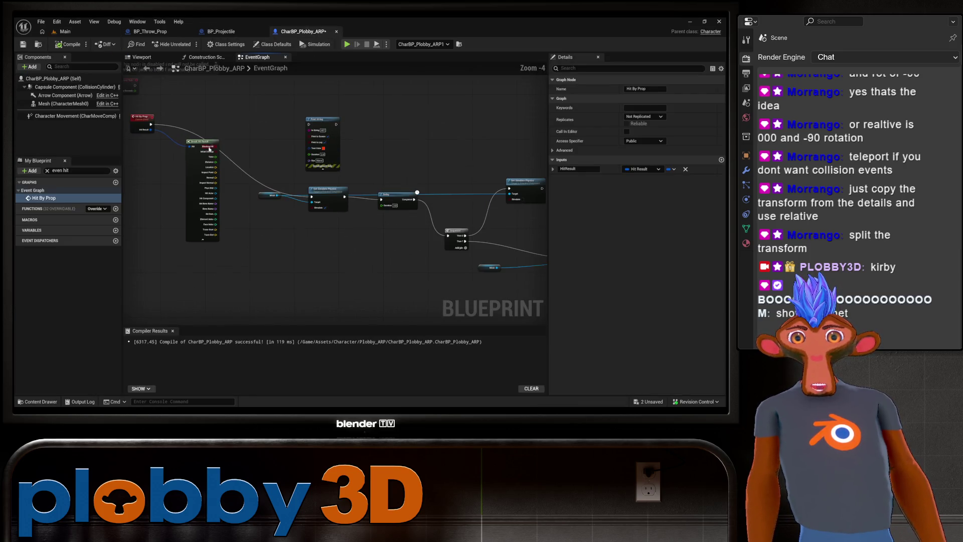
double_click(44, 198)
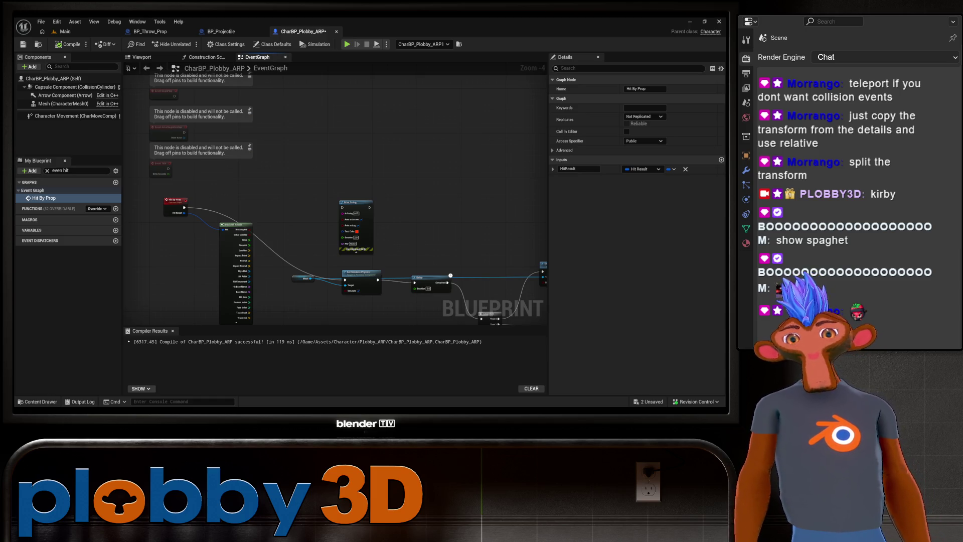
mouse_move(316, 221)
mouse_down()
mouse_move(287, 167)
mouse_move(279, 172)
mouse_move(393, 197)
mouse_up()
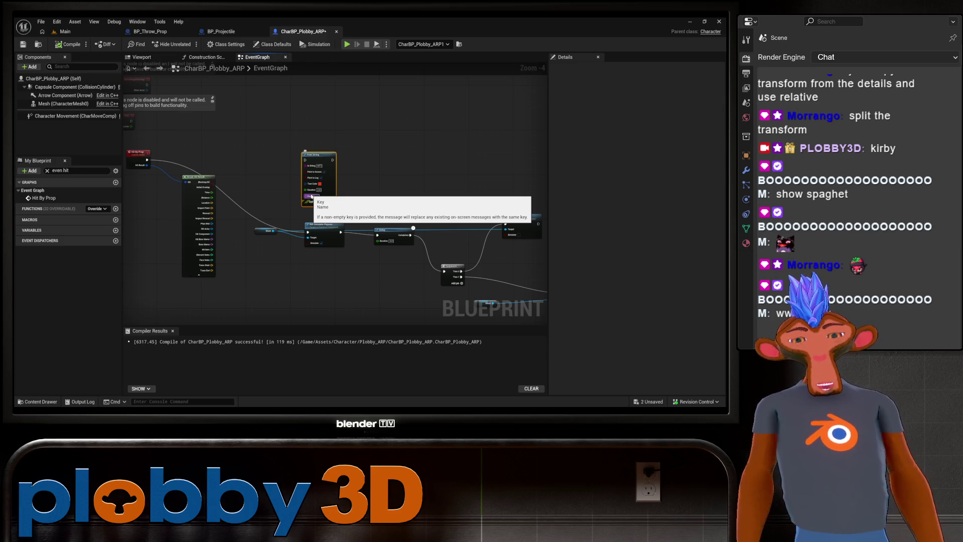
key(Delete)
drag(352, 156, 264, 111)
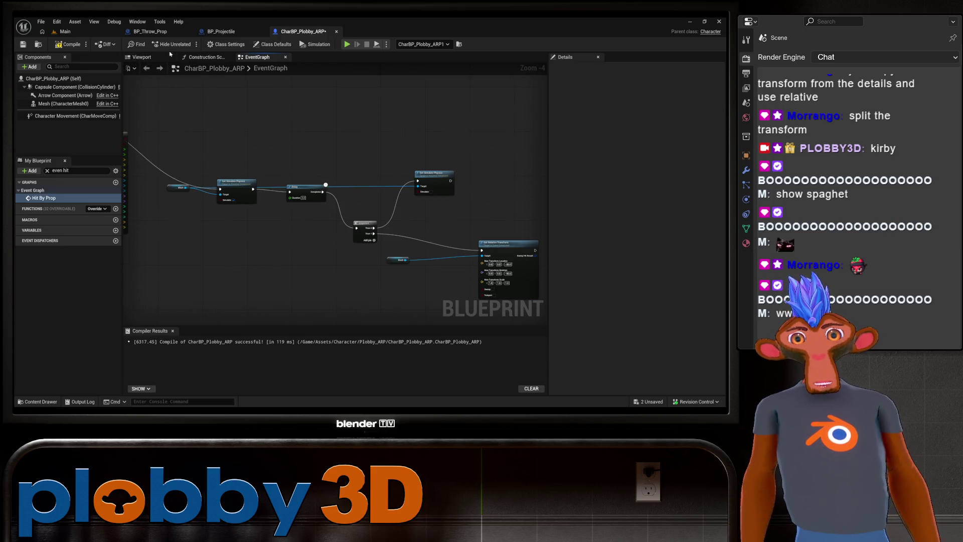
Review BP_Projectile's Event Hit logic and the character's Hit By Prop chain.
click(221, 31)
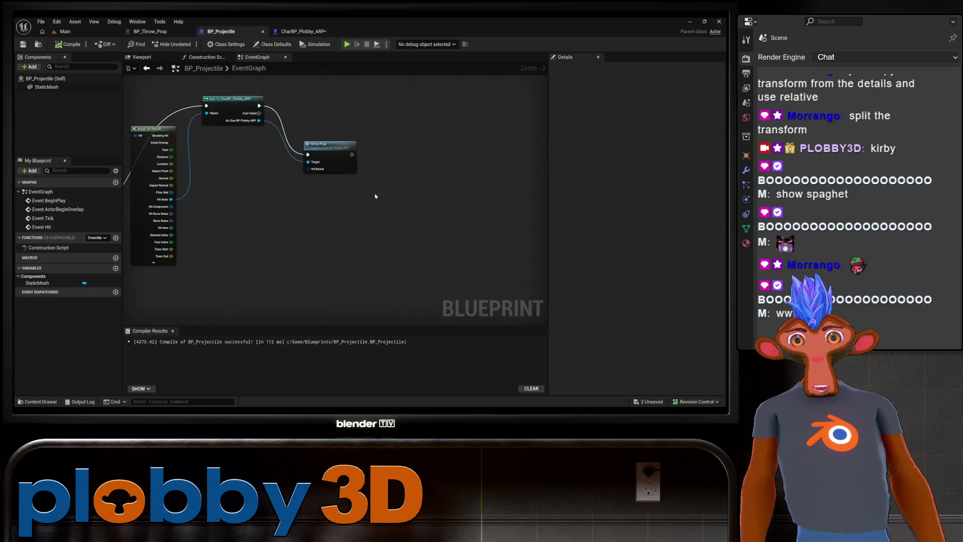
drag(409, 193, 505, 255)
mouse_move(356, 172)
mouse_down()
mouse_move(301, 107)
mouse_move(281, 131)
mouse_move(258, 96)
mouse_move(272, 102)
mouse_up()
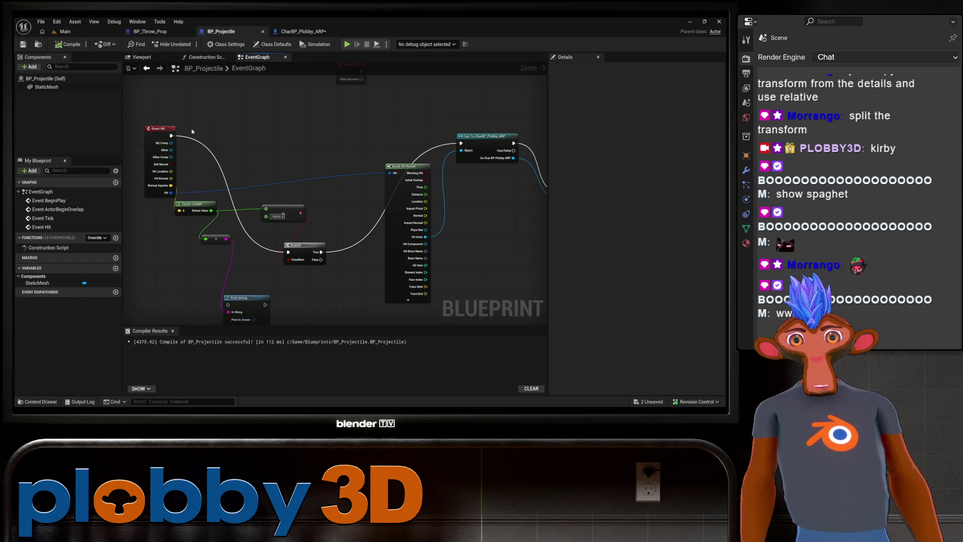
mouse_move(295, 204)
mouse_down()
mouse_move(281, 174)
mouse_move(328, 180)
mouse_up()
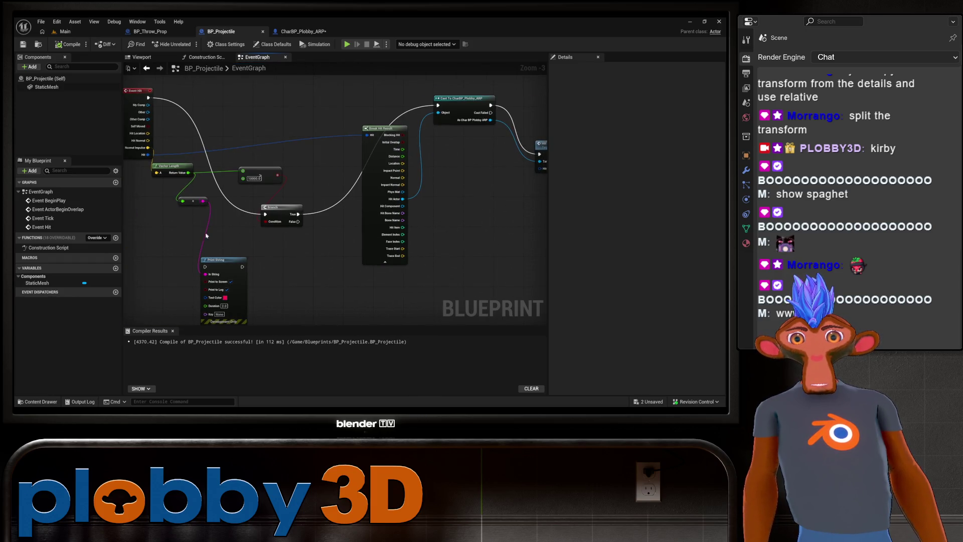
drag(147, 218, 168, 227)
mouse_move(326, 272)
mouse_down()
mouse_move(327, 241)
mouse_move(268, 237)
mouse_up()
mouse_move(194, 260)
mouse_down()
mouse_move(208, 273)
mouse_move(396, 266)
mouse_move(580, 195)
mouse_up()
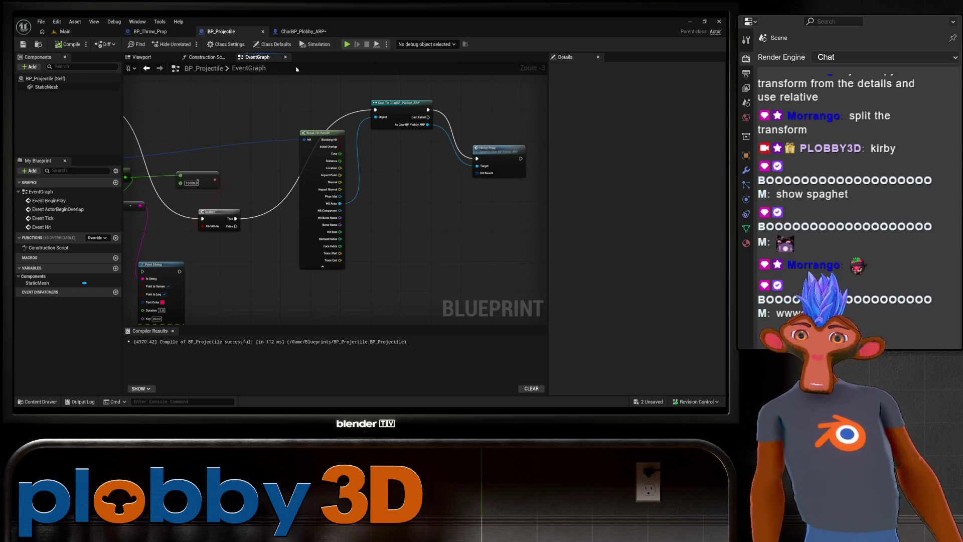
click(298, 32)
drag(293, 257, 414, 262)
drag(504, 271, 241, 217)
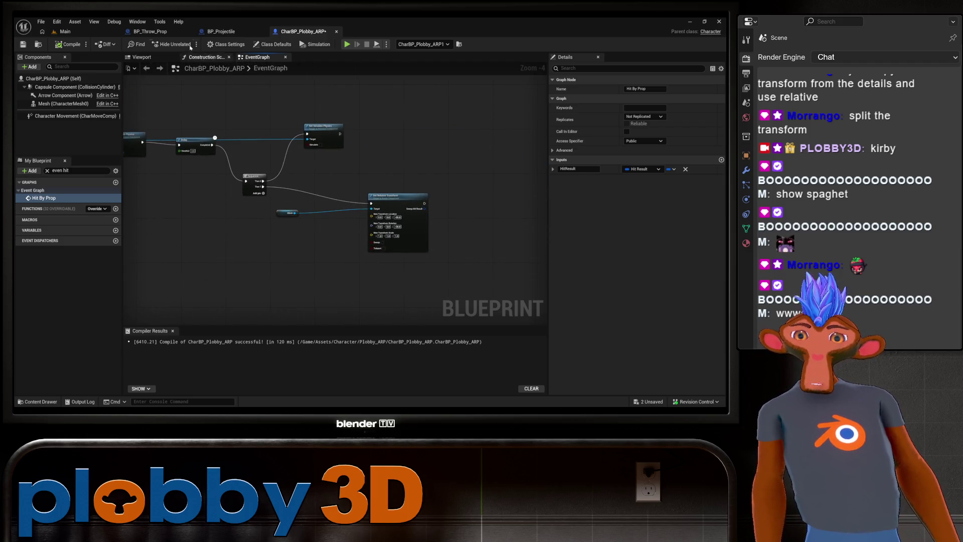
Delete the two unconnected nodes near SpawnActor in BP_Throw_Prop, then return to the Main level.
click(150, 32)
mouse_move(391, 151)
mouse_down()
mouse_move(454, 195)
mouse_move(420, 251)
mouse_move(277, 196)
mouse_move(187, 198)
mouse_move(393, 320)
mouse_move(280, 254)
mouse_move(329, 243)
mouse_move(274, 205)
mouse_up()
scroll(420, 250, up, 3)
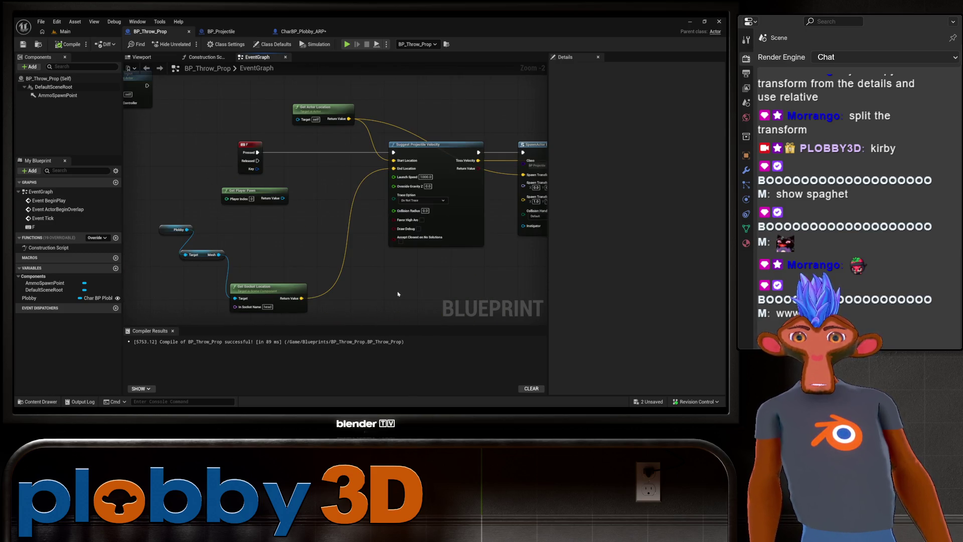
drag(411, 284, 301, 270)
mouse_move(492, 261)
mouse_down()
mouse_move(332, 241)
mouse_move(322, 253)
mouse_move(309, 219)
mouse_move(527, 157)
mouse_move(389, 200)
mouse_up()
scroll(331, 241, down, 1)
scroll(284, 210, up, 1)
scroll(314, 201, down, 3)
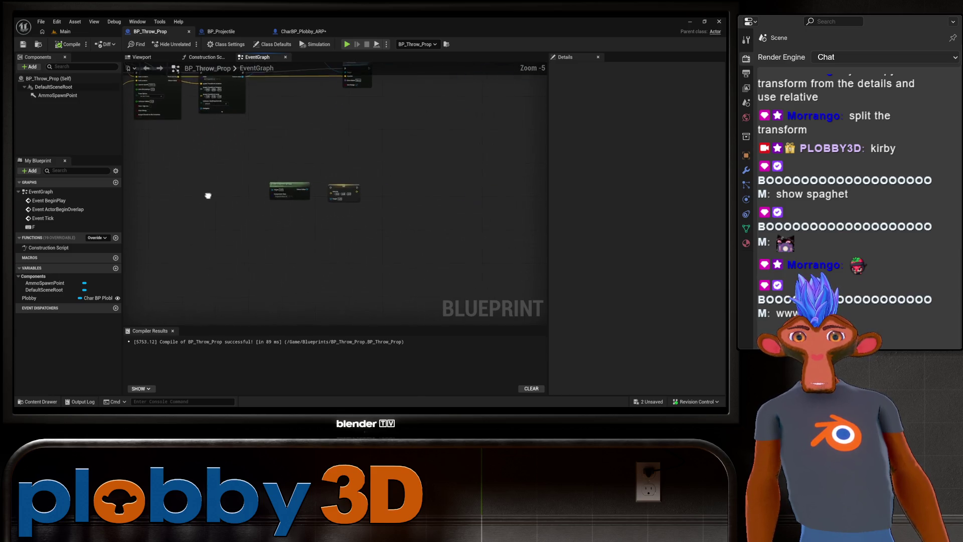
drag(246, 151, 403, 249)
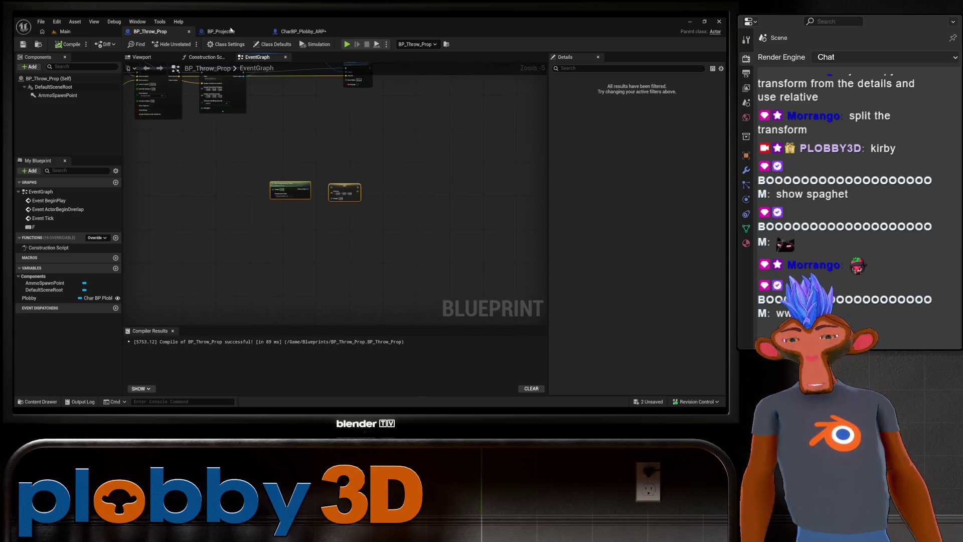
key(Delete)
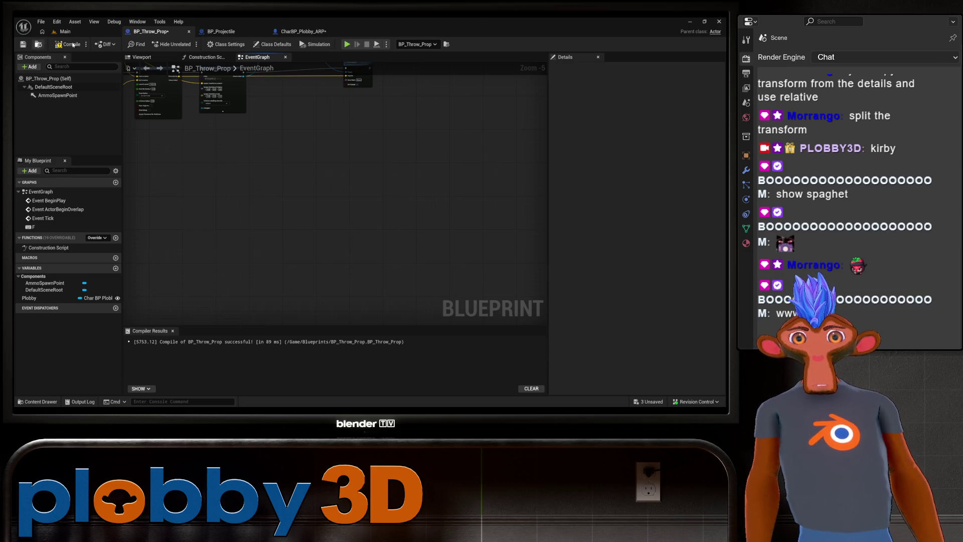
click(66, 32)
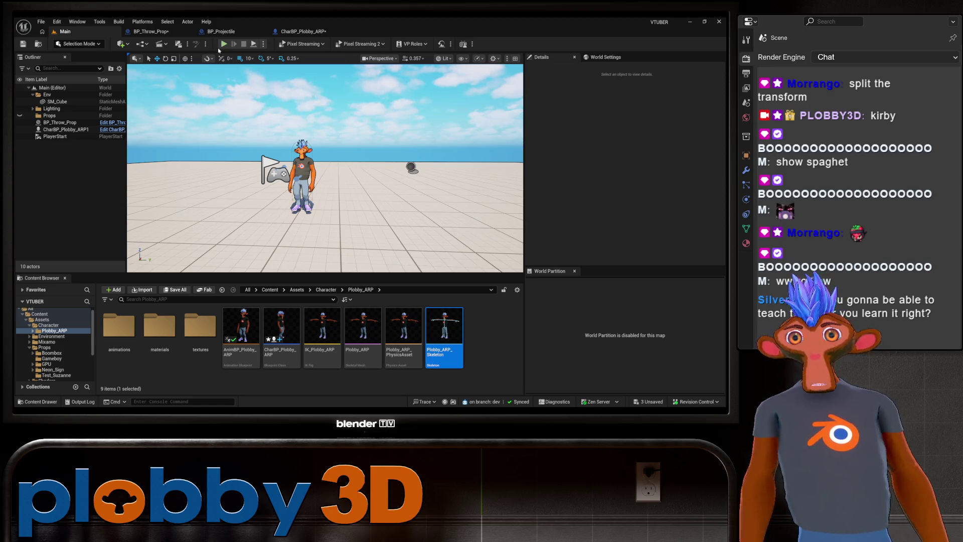
click(224, 44)
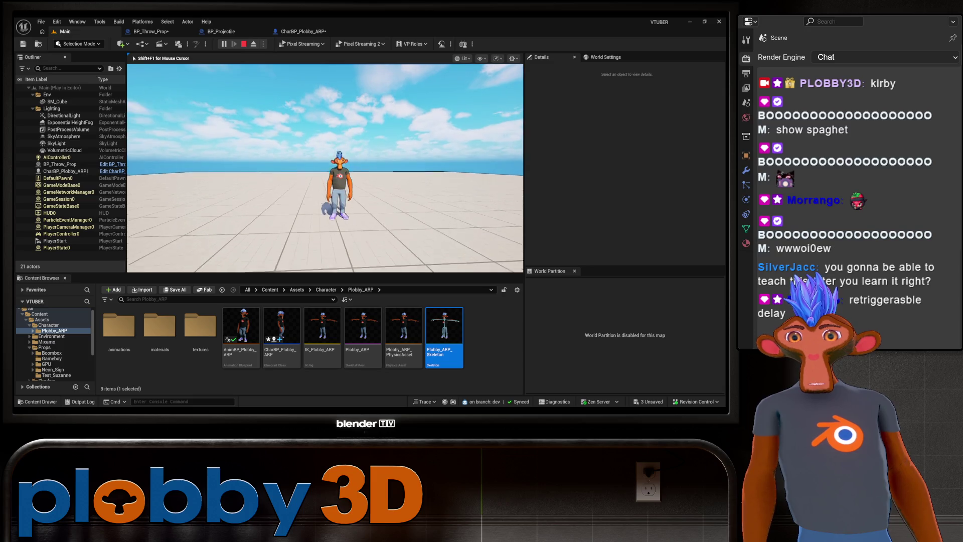
key(Escape)
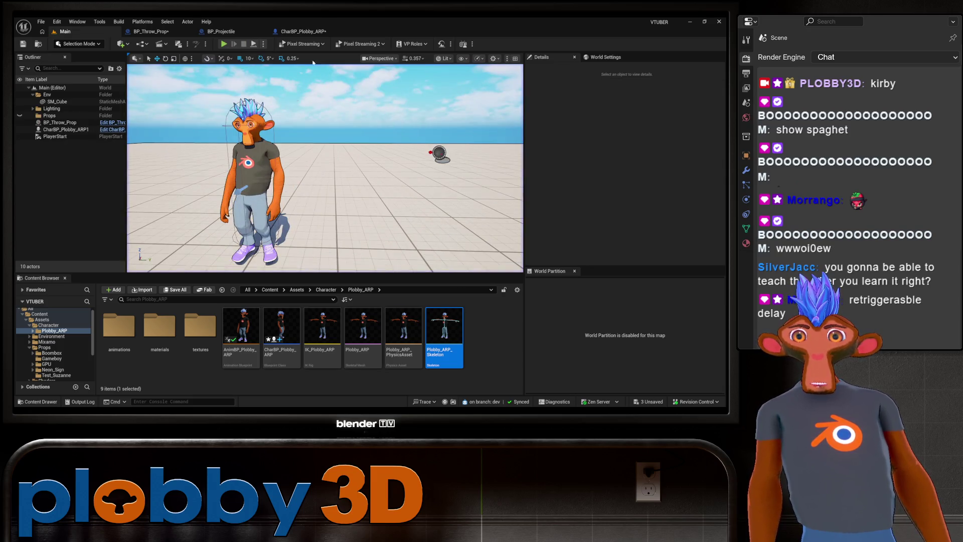
click(301, 31)
Add a Retriggerable Delay node next to the old Delay after Set Simulate Physics.
drag(229, 166, 279, 165)
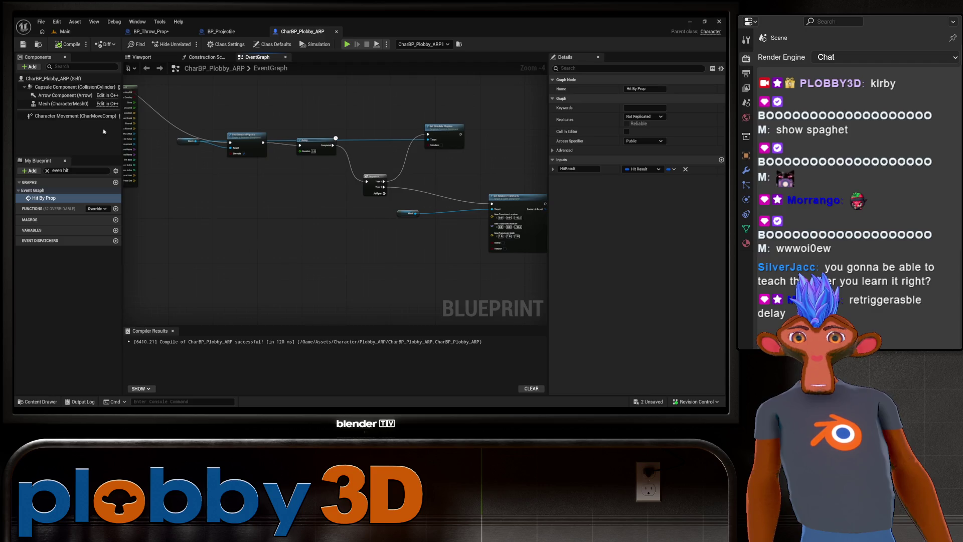
drag(199, 217, 282, 218)
drag(152, 137, 197, 187)
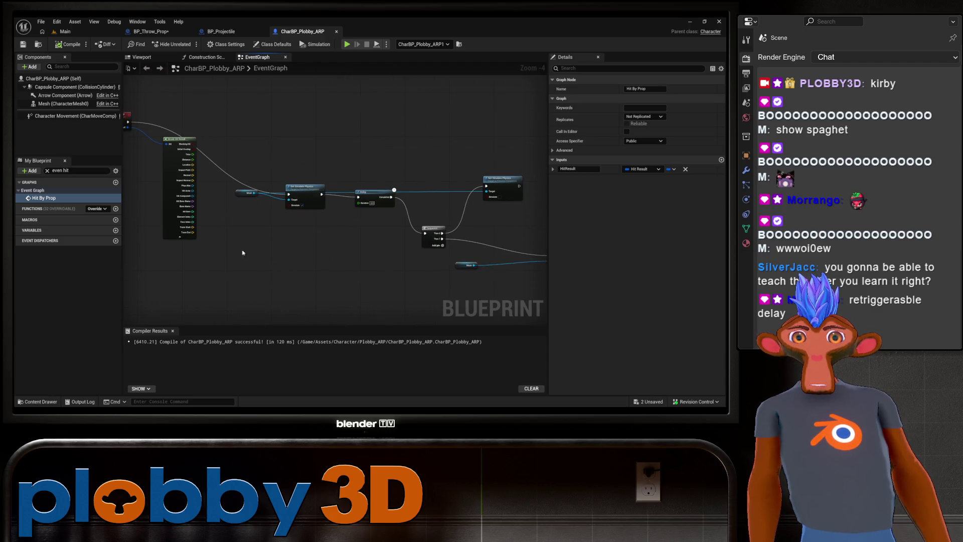
scroll(280, 146, up, 4)
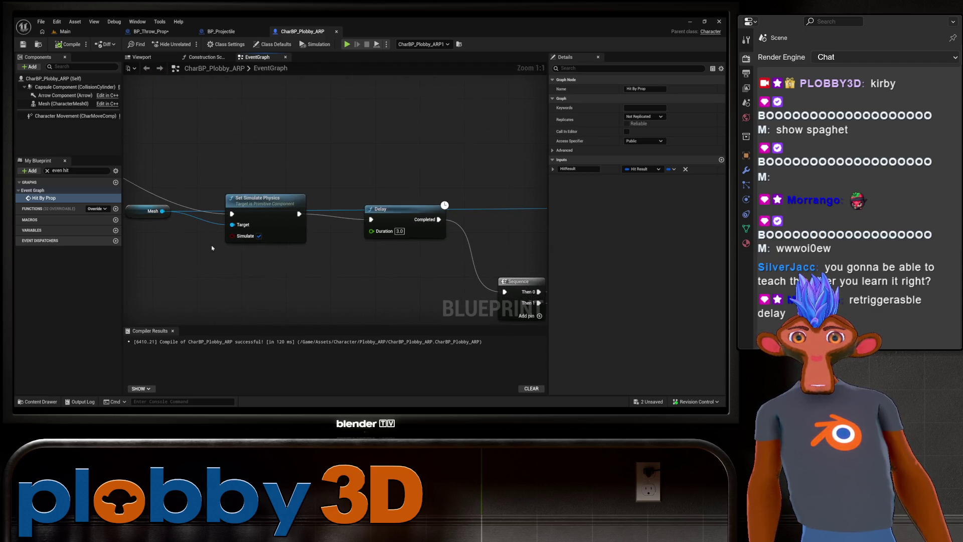
drag(215, 182, 162, 215)
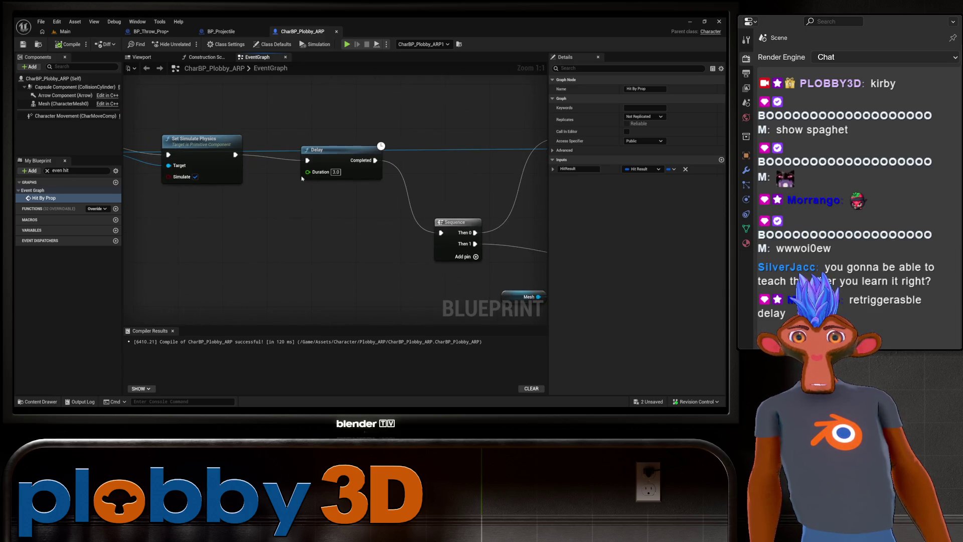
mouse_move(342, 146)
mouse_down()
mouse_move(331, 201)
mouse_move(337, 195)
mouse_up()
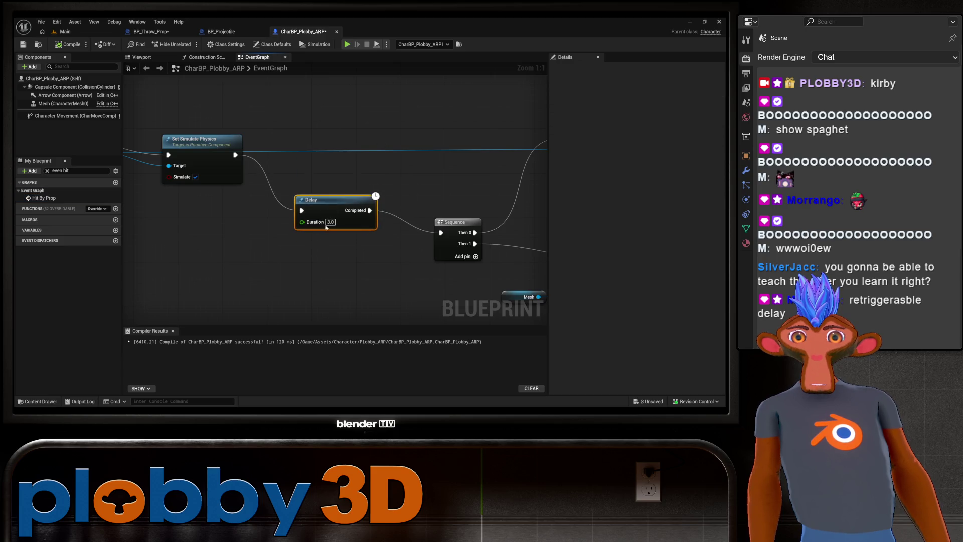
right_click(274, 252)
text(retrig)
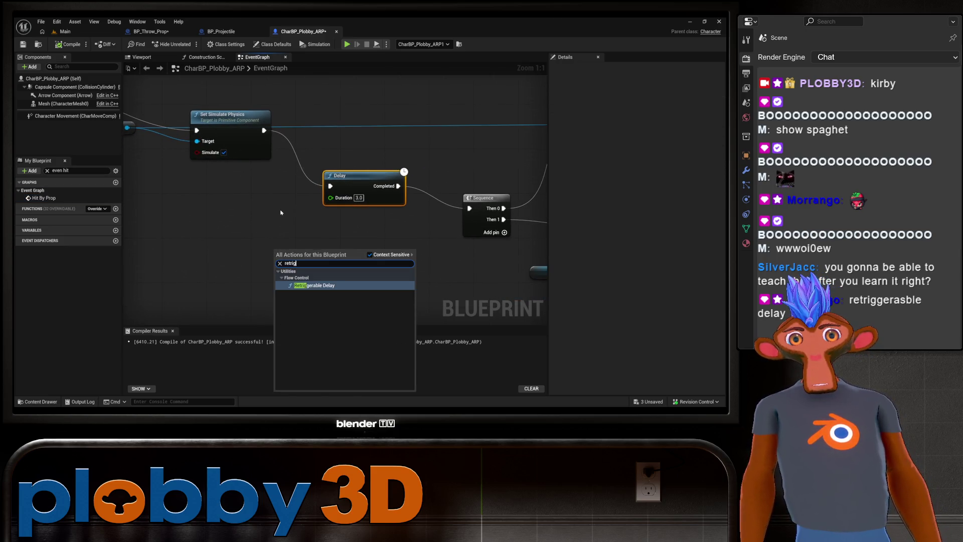
click(280, 212)
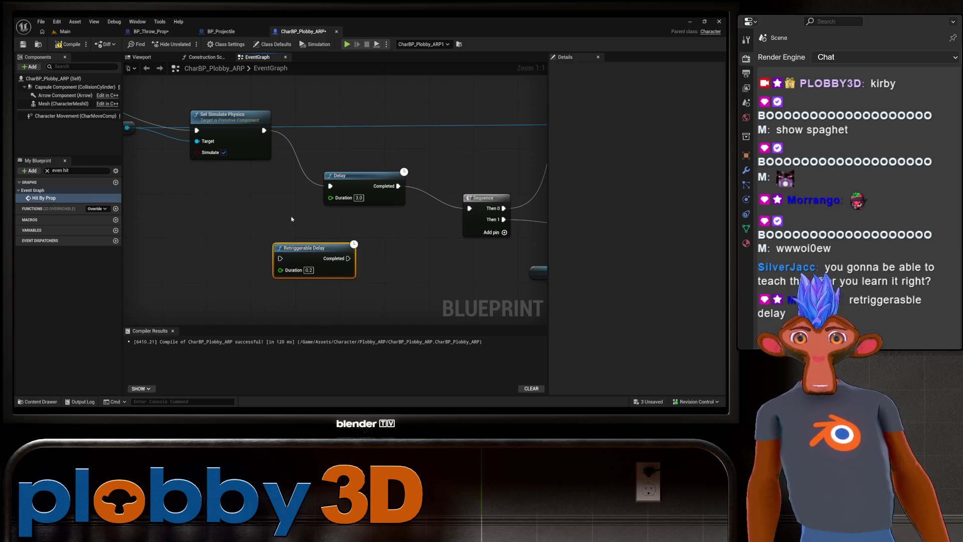
Wire in the 3-second Retriggerable Delay before the Sequence, delete the old Delay, and save.
drag(291, 220, 298, 241)
drag(243, 138, 259, 266)
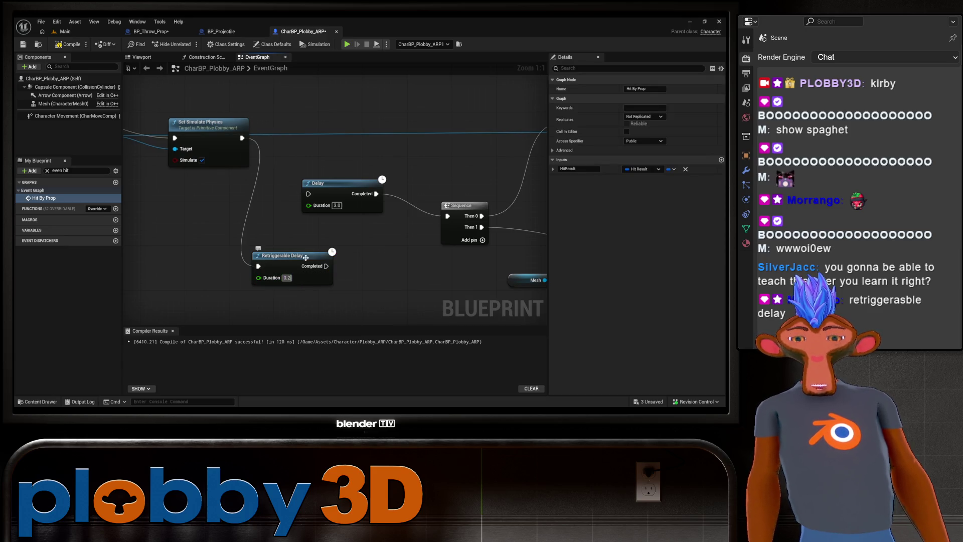
text(3)
key(Return)
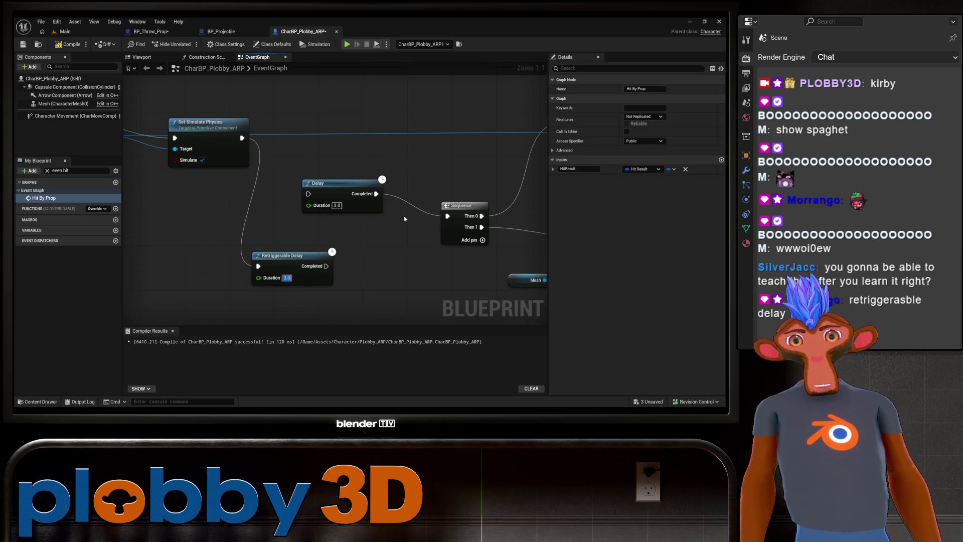
drag(326, 266, 451, 219)
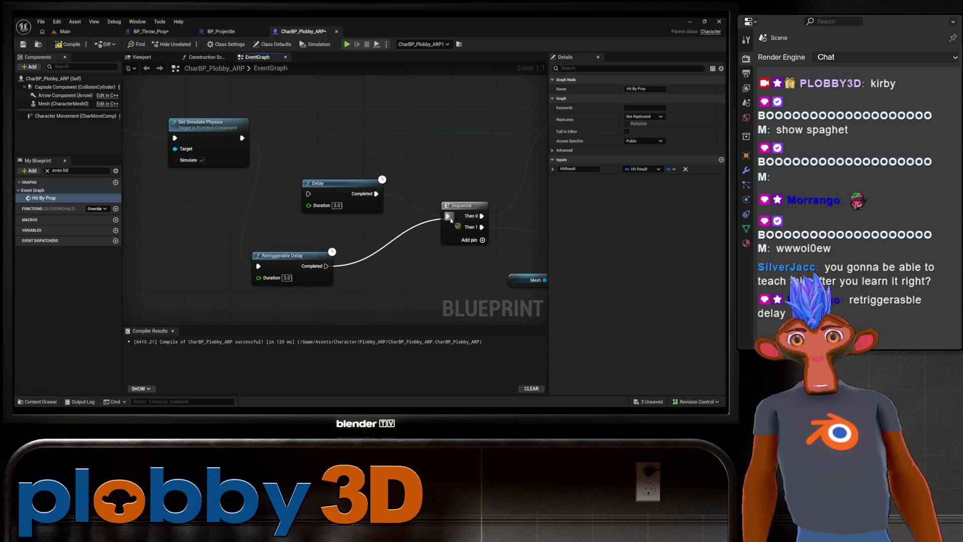
click(329, 187)
key(Delete)
scroll(338, 172, down, 5)
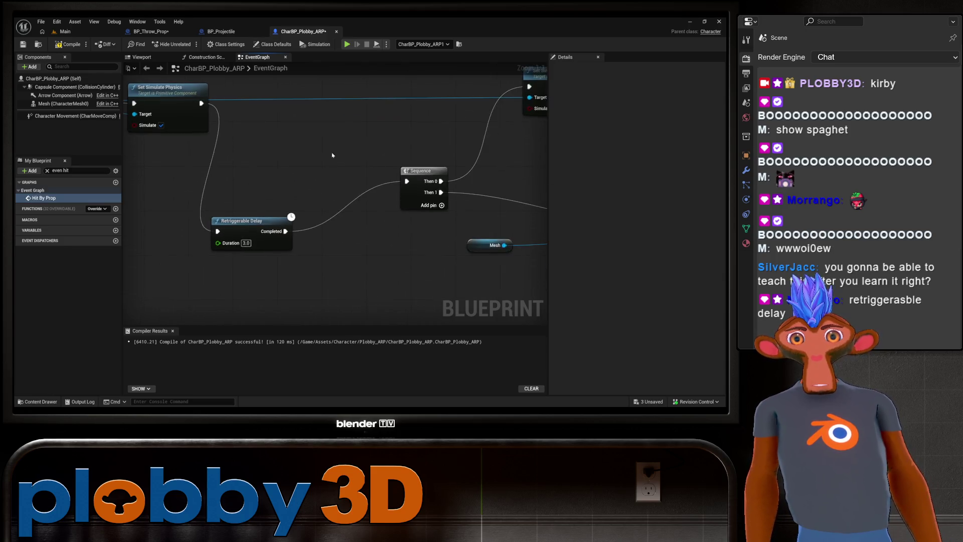
key(ctrl+s)
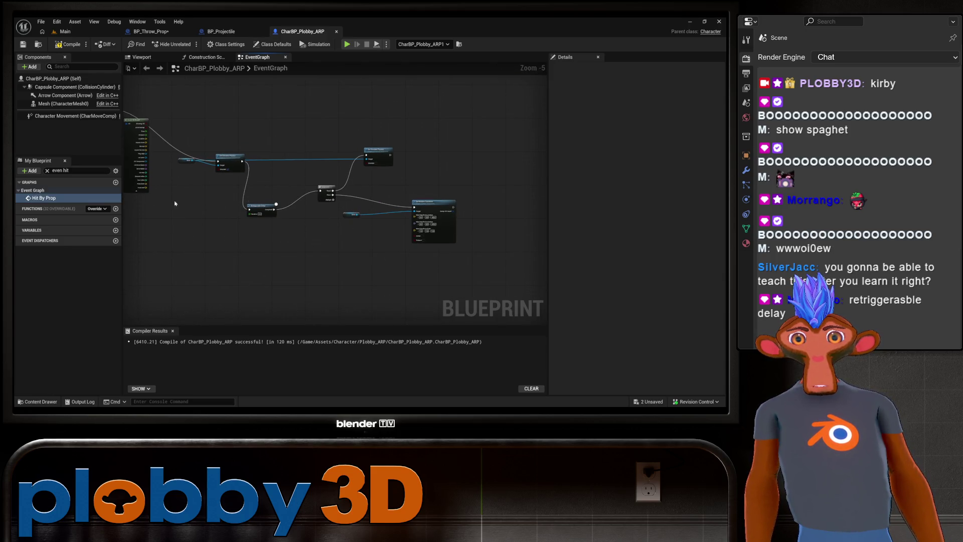
Compile CharBP_Plobby_ARP and run a play session of the Main level.
click(69, 44)
click(87, 32)
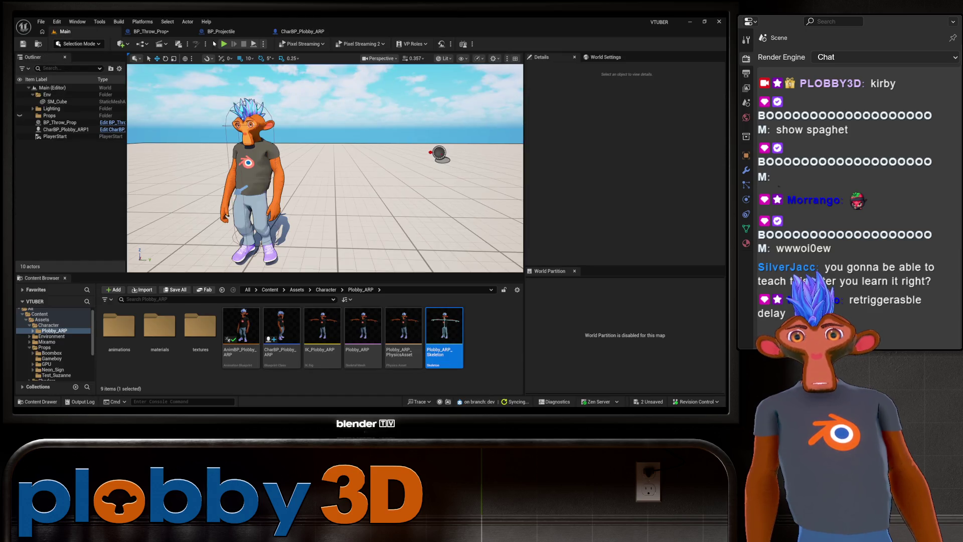
click(224, 45)
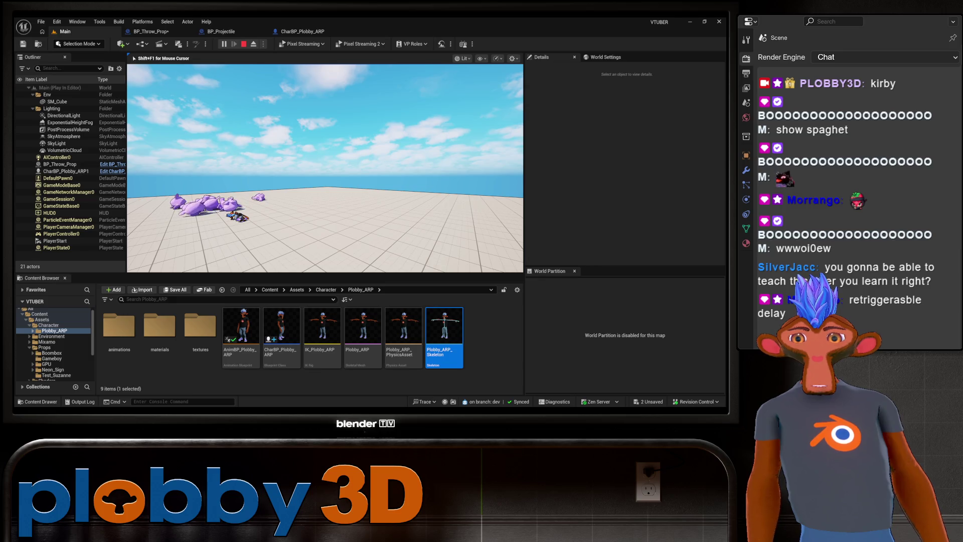
key(Escape)
Look over the Retriggerable Delay in CharBP_Plobby_ARP, then go back to the Main level.
click(162, 33)
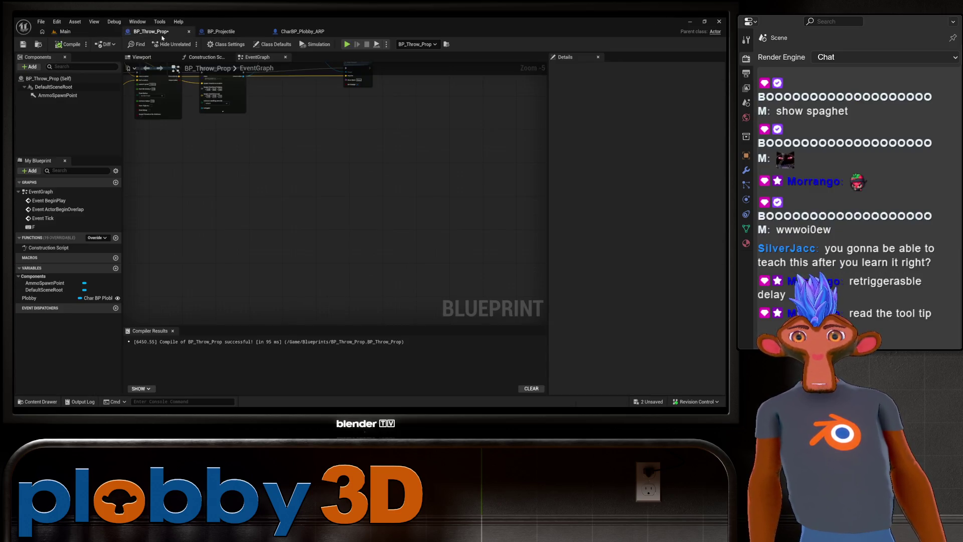
click(303, 31)
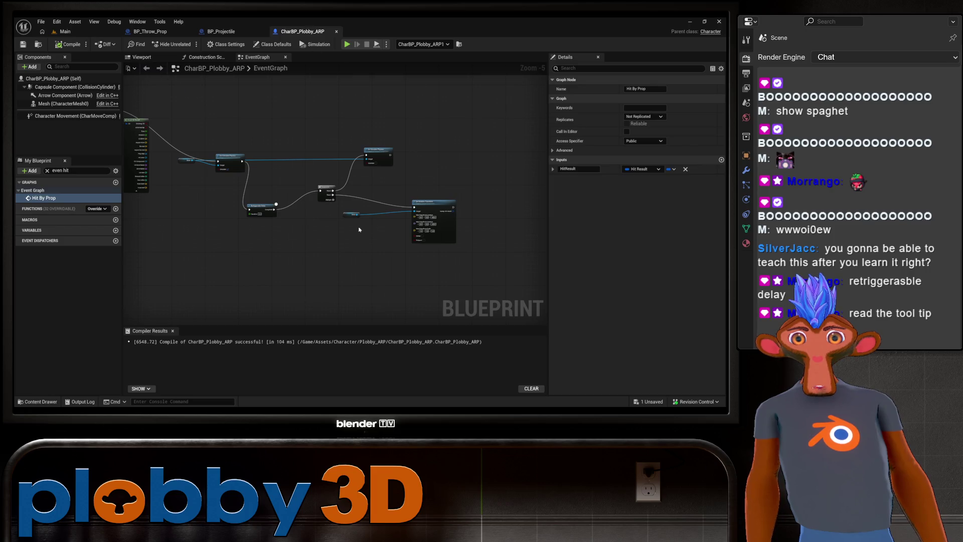
scroll(369, 239, up, 5)
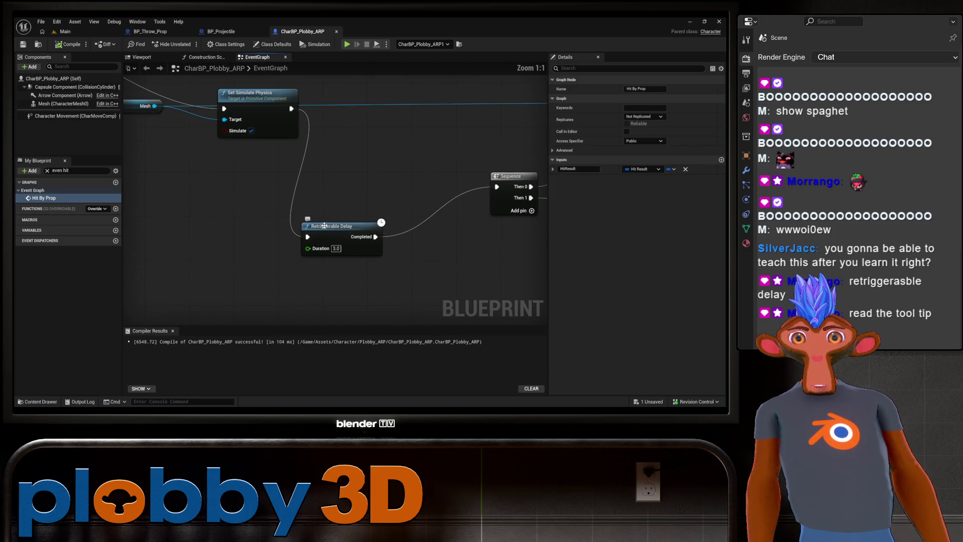
mouse_move(324, 227)
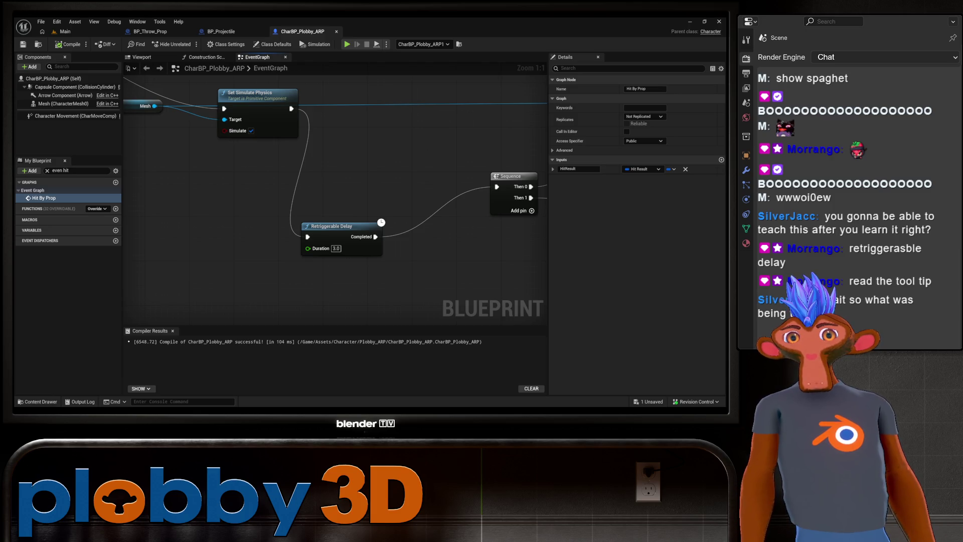
click(64, 31)
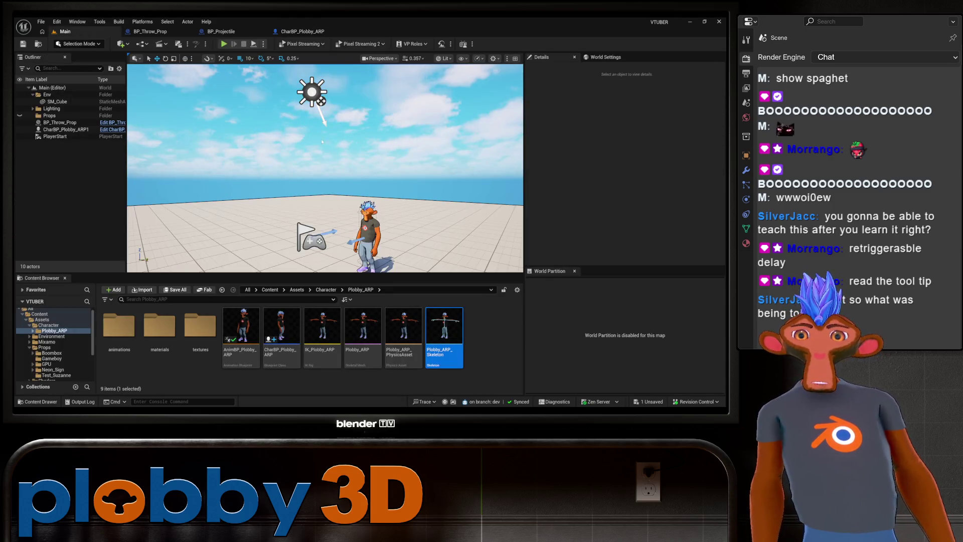
Play-test the Main level again, confirming the character stands back up, then open BP_Throw_Prop.
click(224, 43)
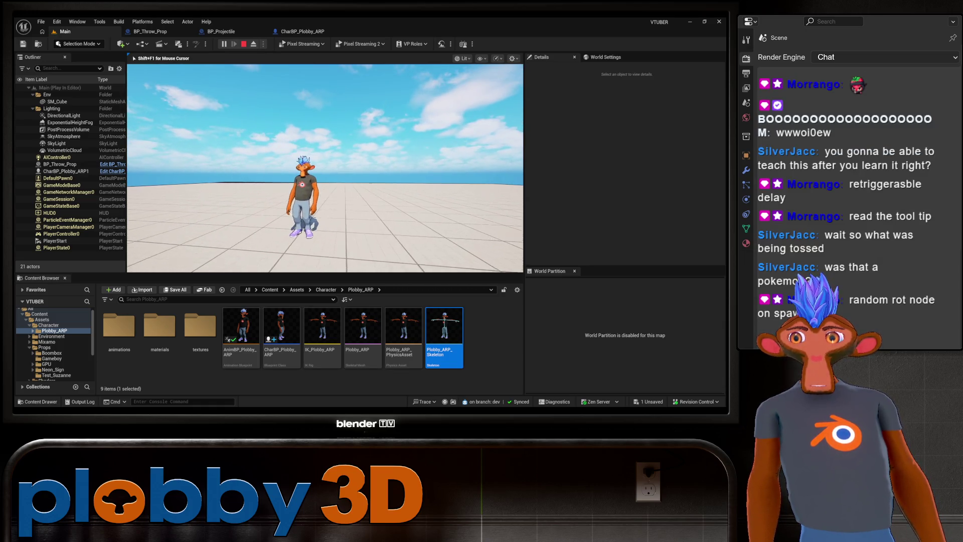
key(Escape)
click(302, 31)
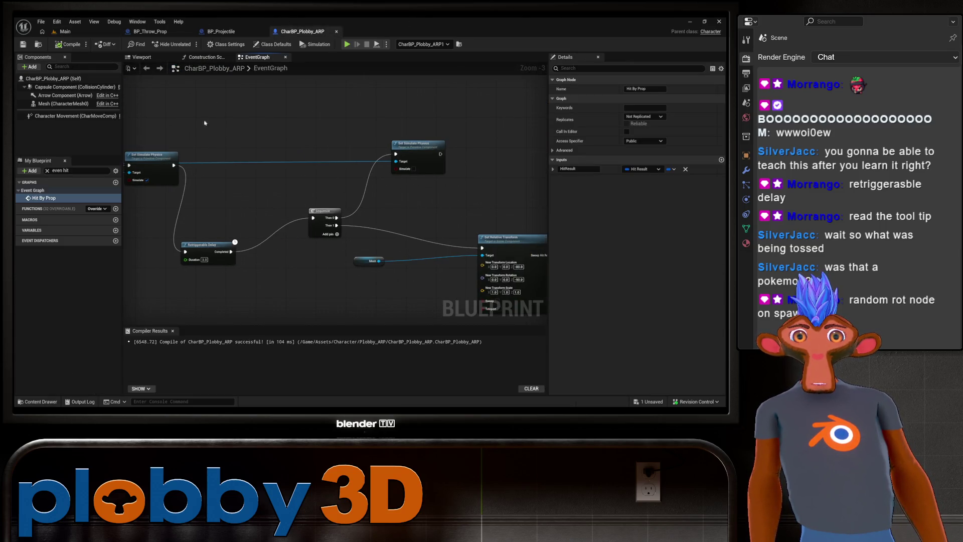
click(146, 31)
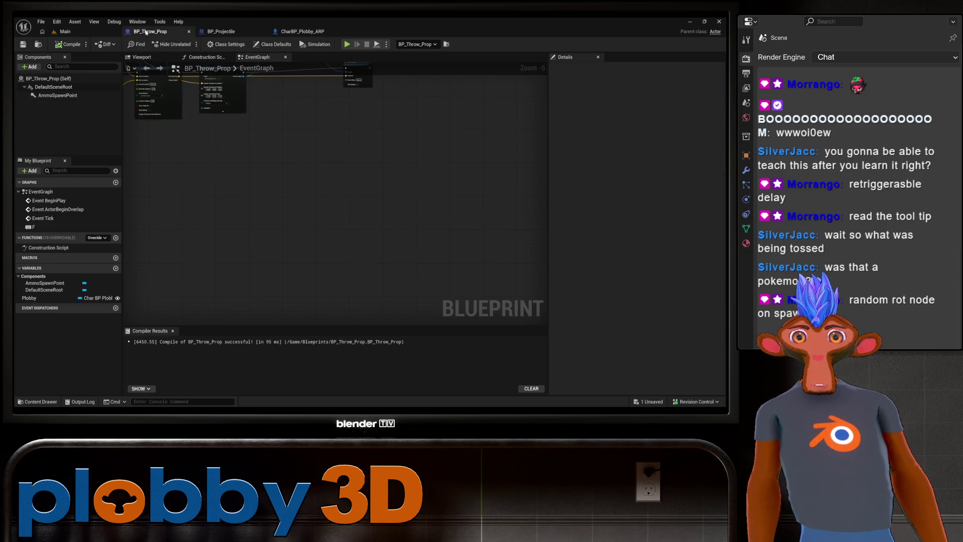
Move the SpawnActor BP Projectile node up, add a Random Rotator, then delete it.
drag(210, 149, 354, 264)
scroll(346, 201, up, 4)
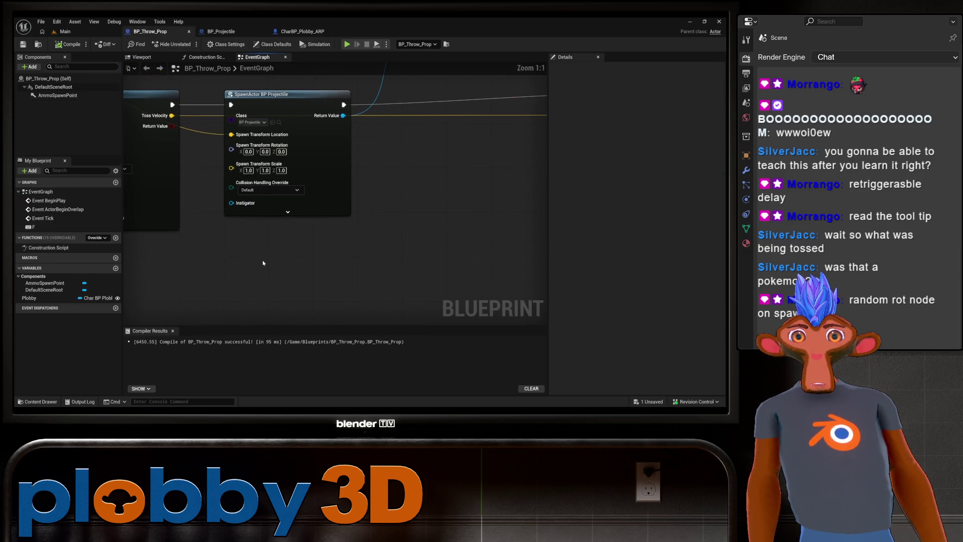
mouse_move(184, 147)
mouse_down()
mouse_move(292, 160)
mouse_move(309, 215)
mouse_move(245, 246)
mouse_up()
right_click(245, 247)
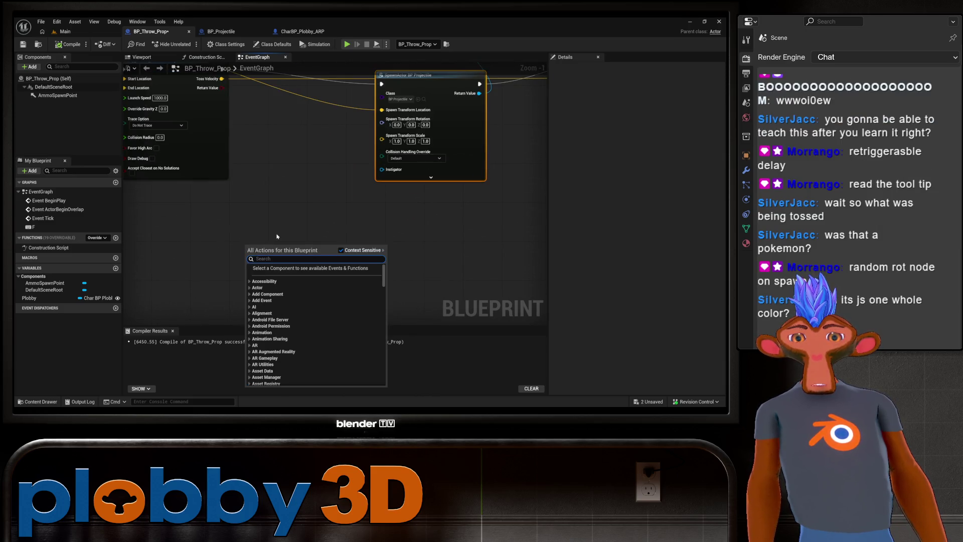
text(random r)
text(opt)
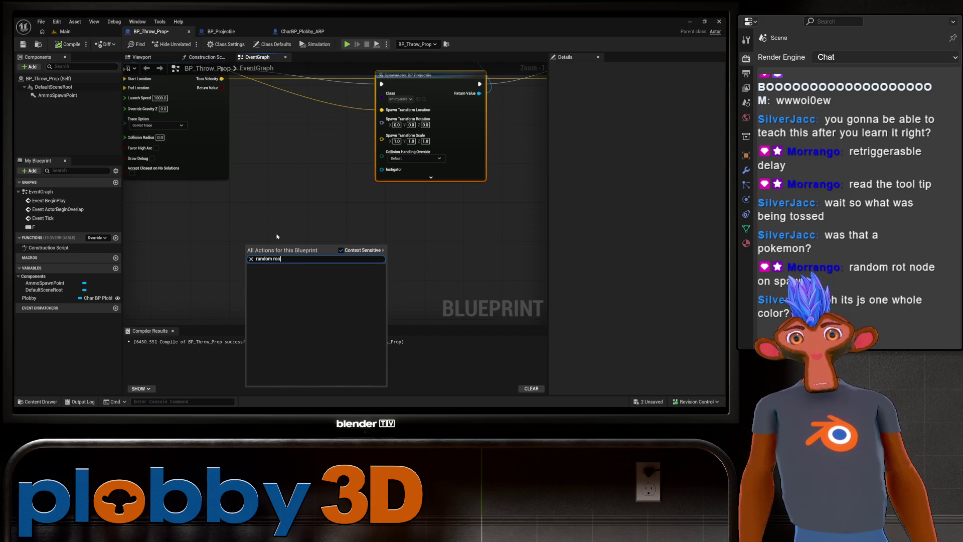
key(BackSpace)
text(ta)
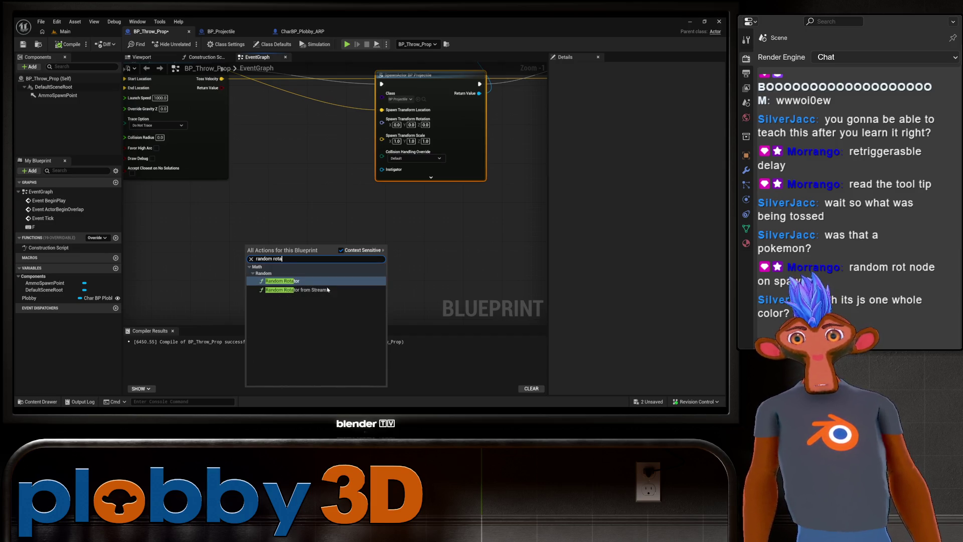
click(297, 281)
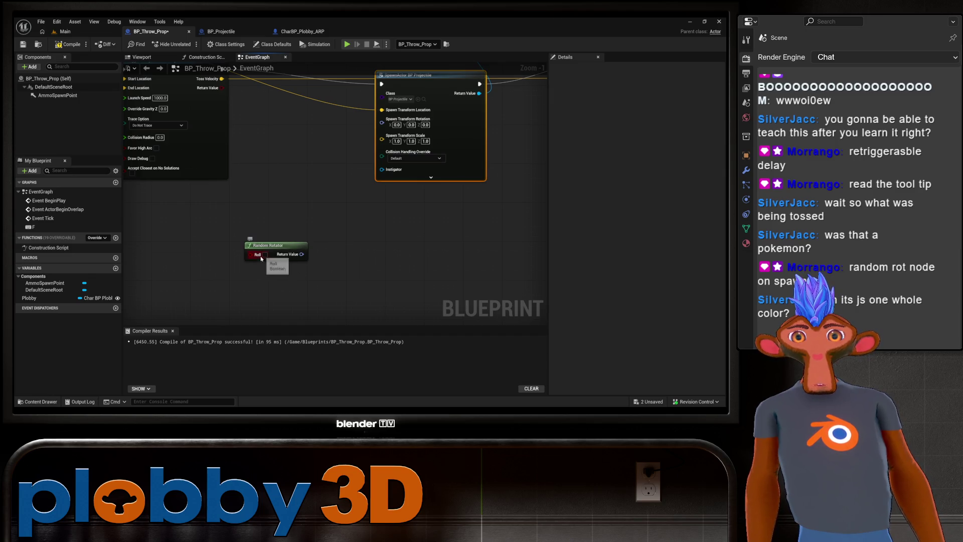
click(275, 246)
key(Delete)
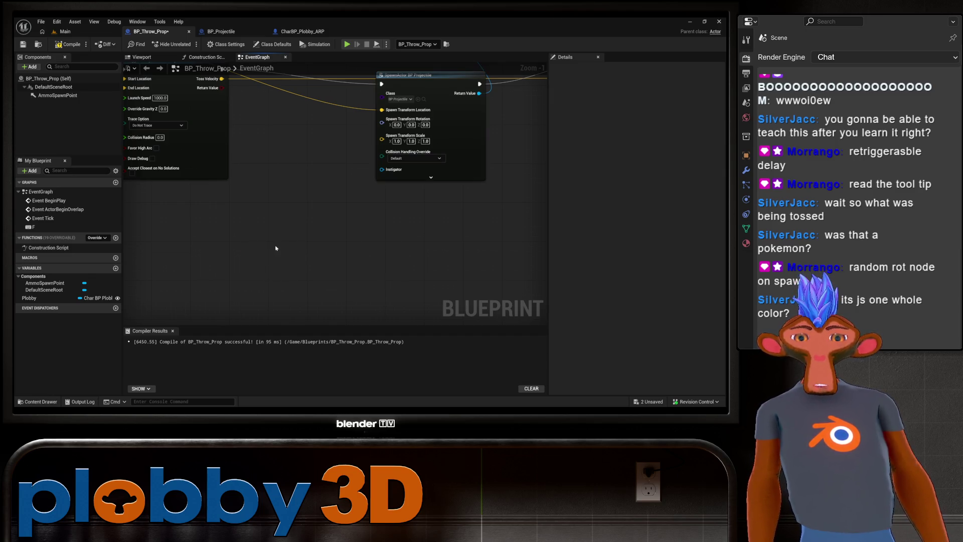
Add a Random Rotator node below SpawnActor after briefly searching 'random vector'.
drag(284, 240, 244, 277)
right_click(238, 254)
text(A)
key(BackSpace)
text(rando)
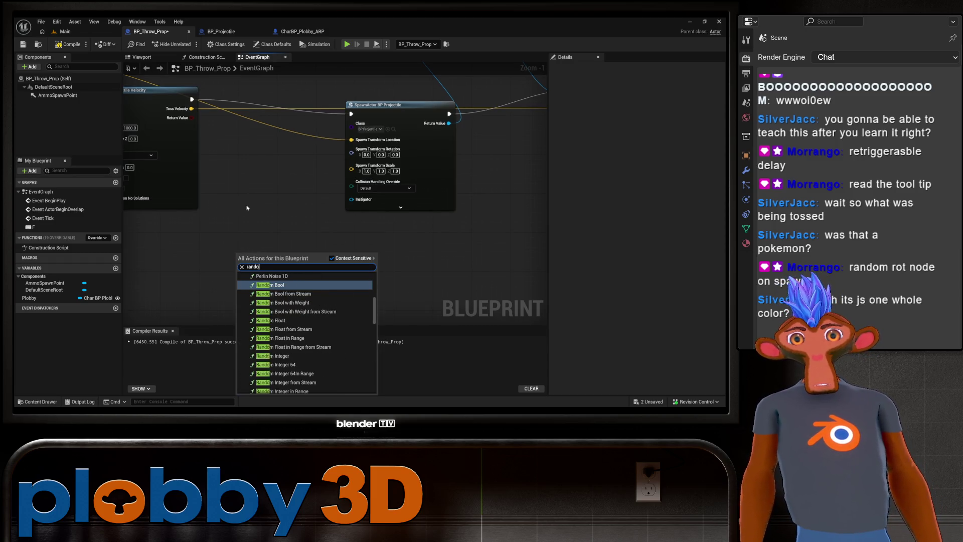
text(m vector)
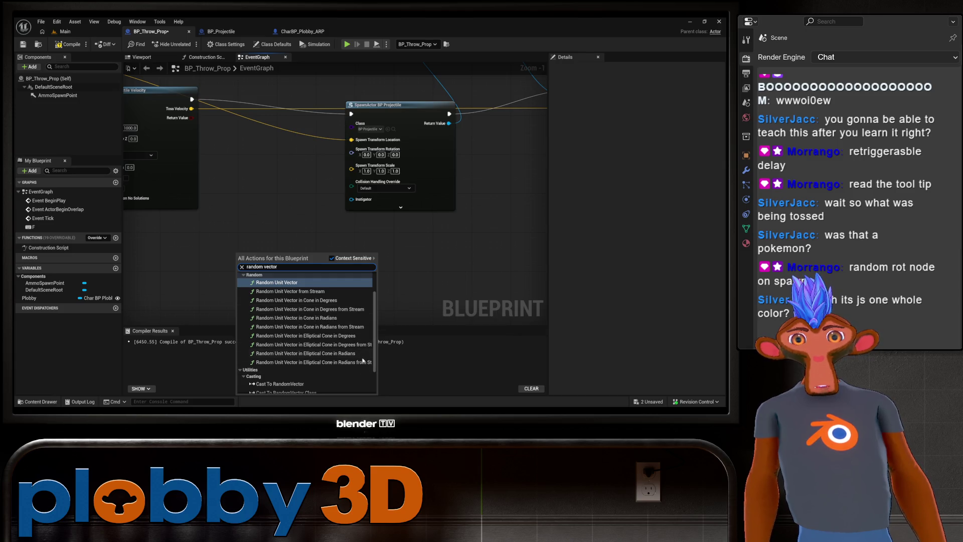
right_click(260, 228)
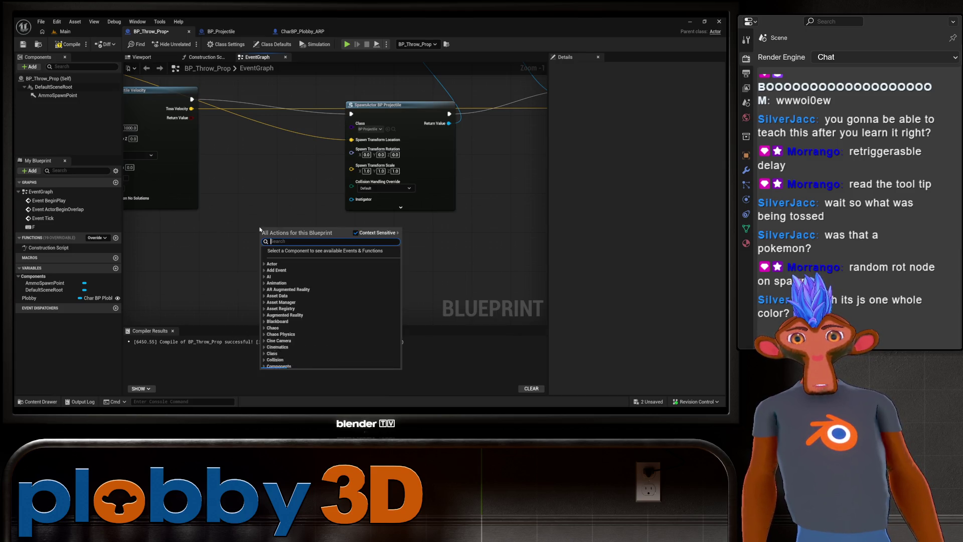
text(random rot)
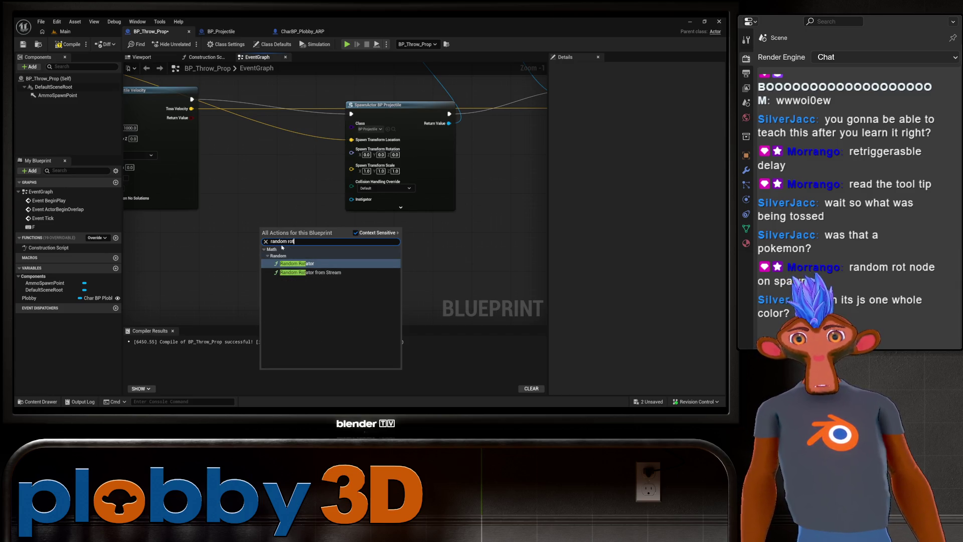
key(BackSpace)
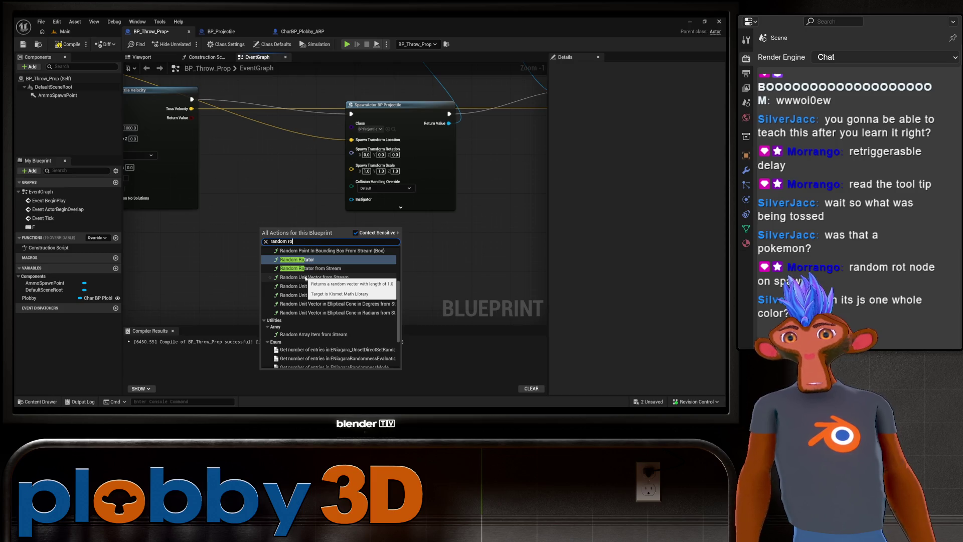
text(t)
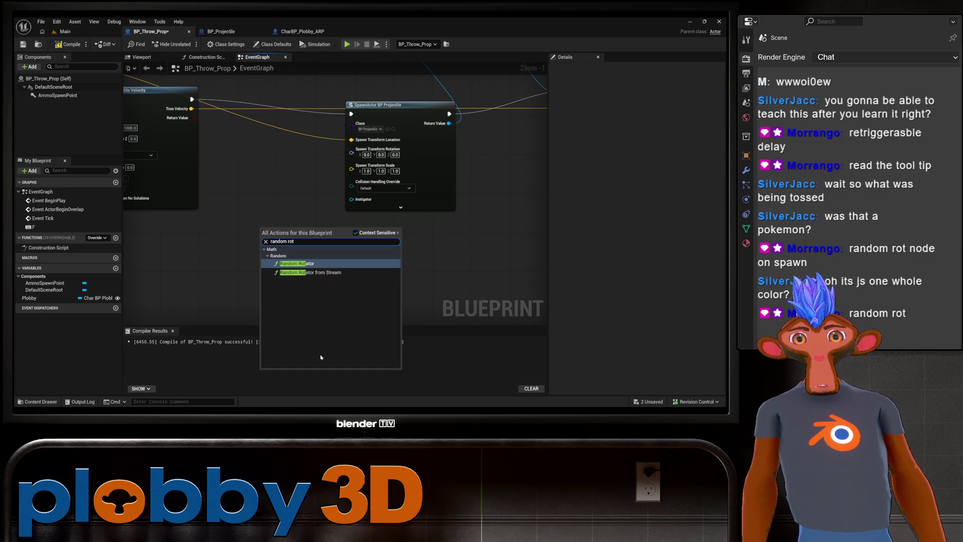
key(Return)
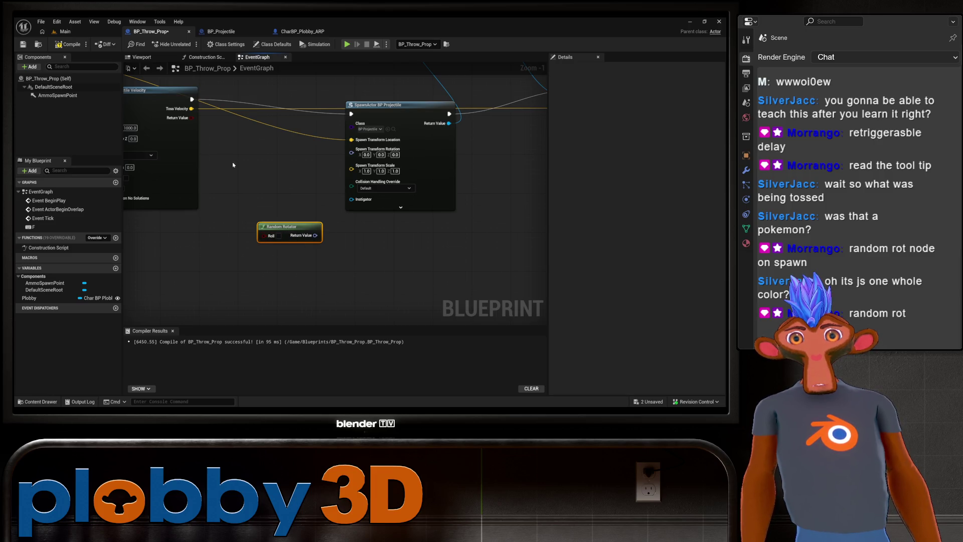
drag(233, 165, 285, 156)
mouse_move(358, 223)
mouse_down()
mouse_move(307, 204)
mouse_move(342, 221)
mouse_move(300, 224)
mouse_up()
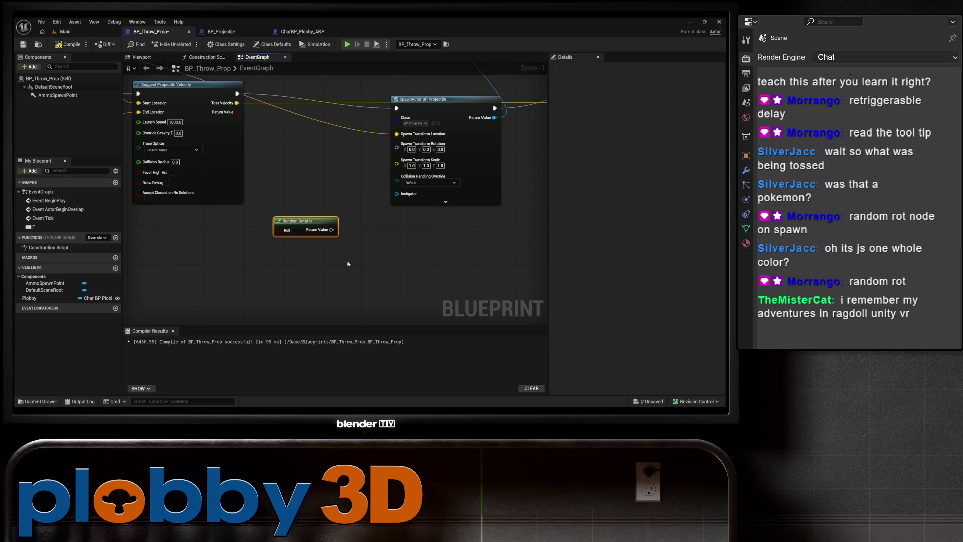
right_click(287, 263)
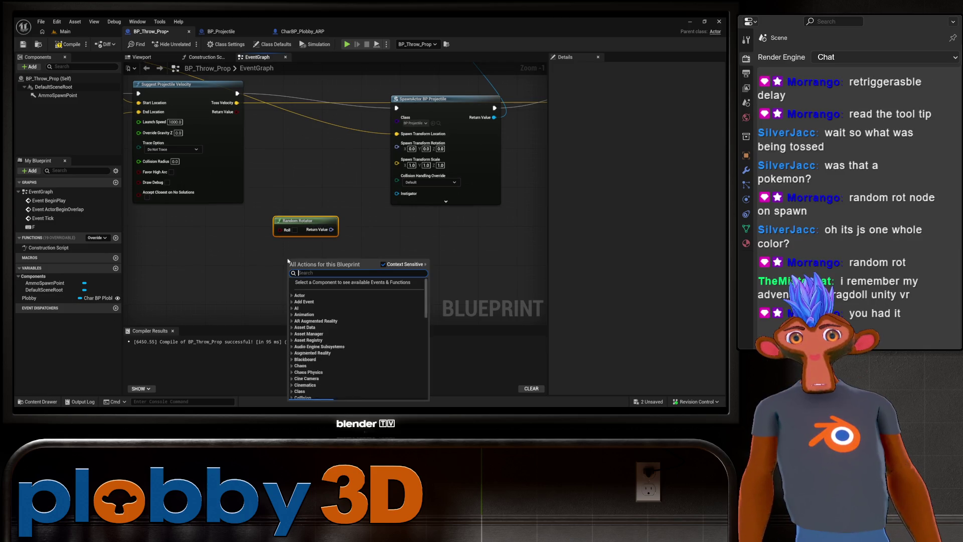
Search 'random rot', bring the spawn node and Random Rotator together, and save BP_Throw_Prop.
text(random)
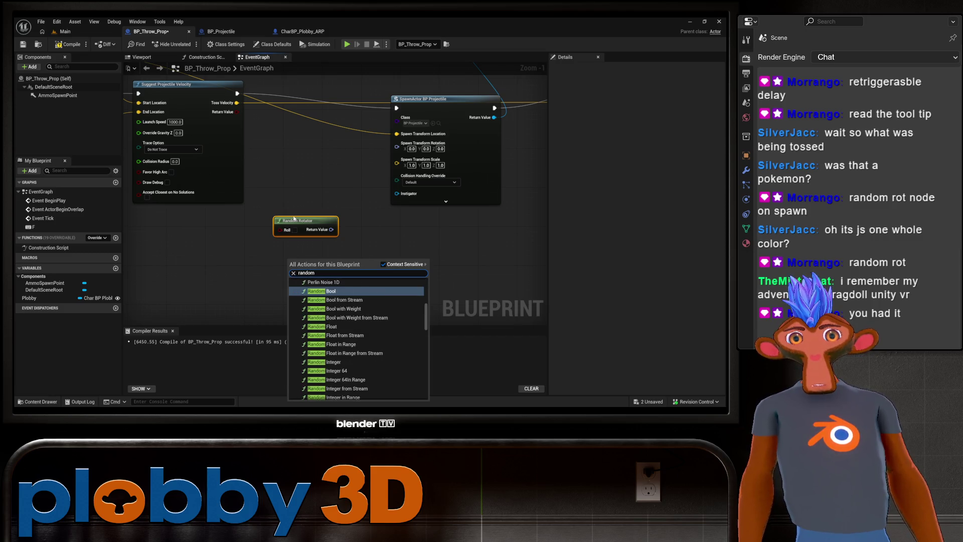
text( vec)
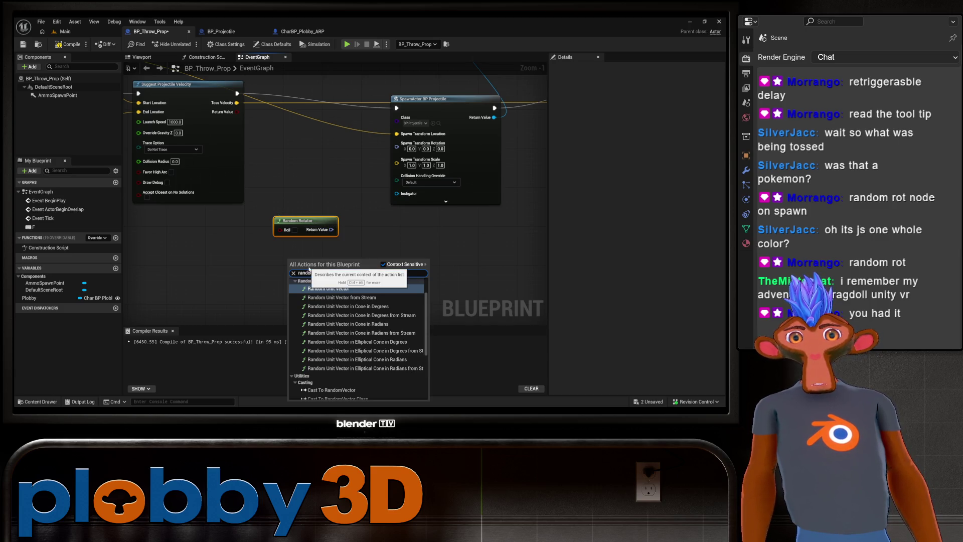
key(BackSpace)
key(BackSpace)
key(BackSpace)
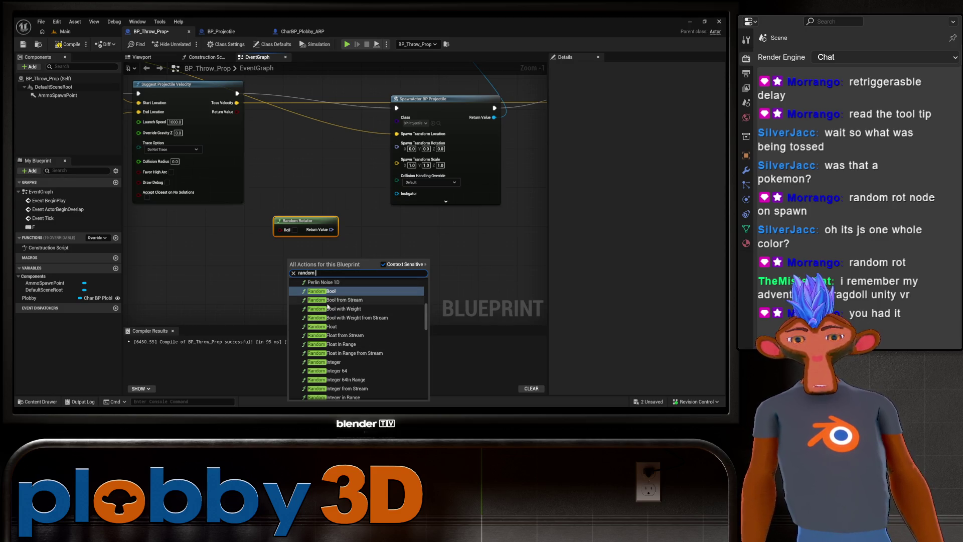
text(rot)
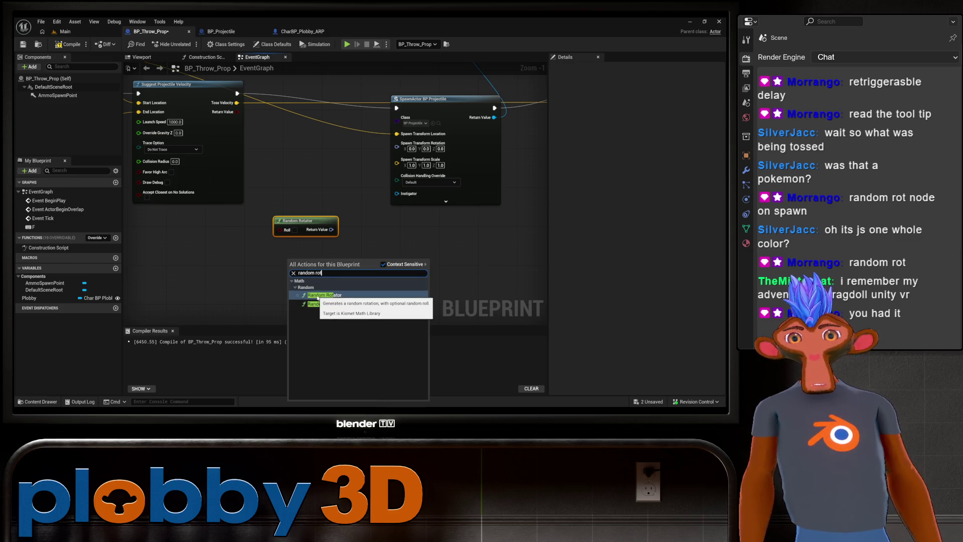
click(334, 256)
mouse_move(324, 243)
mouse_down()
mouse_move(280, 283)
mouse_move(334, 267)
mouse_move(346, 196)
mouse_move(321, 199)
mouse_move(354, 191)
mouse_up()
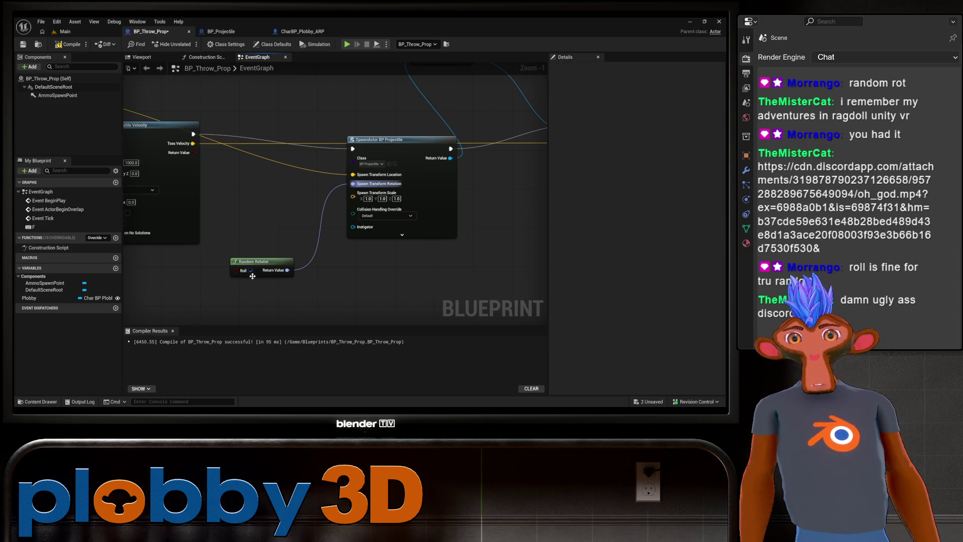
key(ctrl+s)
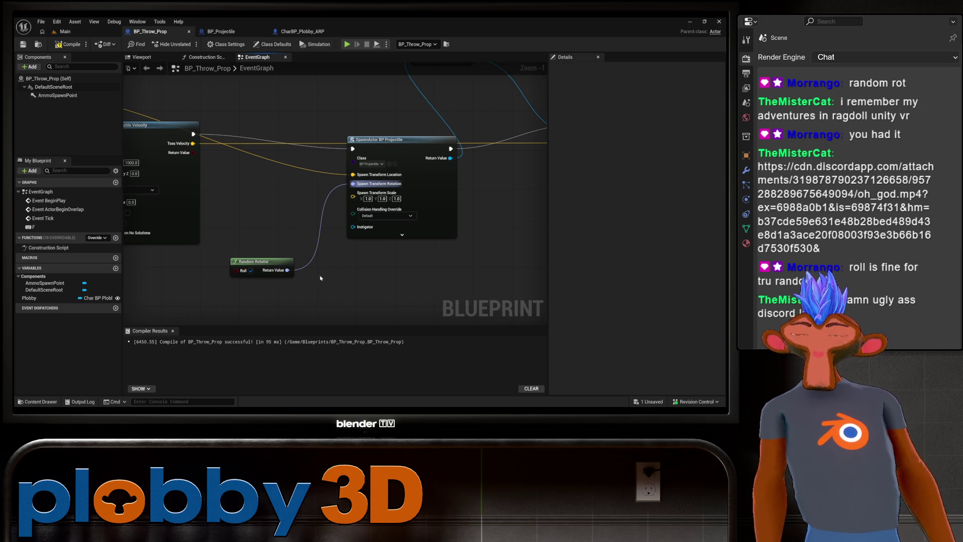
click(259, 261)
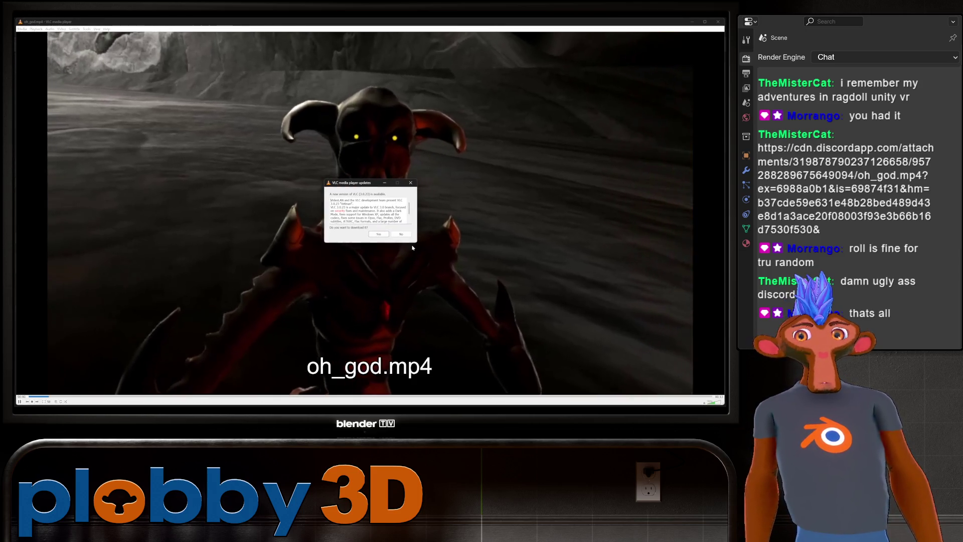
Decline VLC's update prompt and close VLC to get back to Unreal.
click(404, 235)
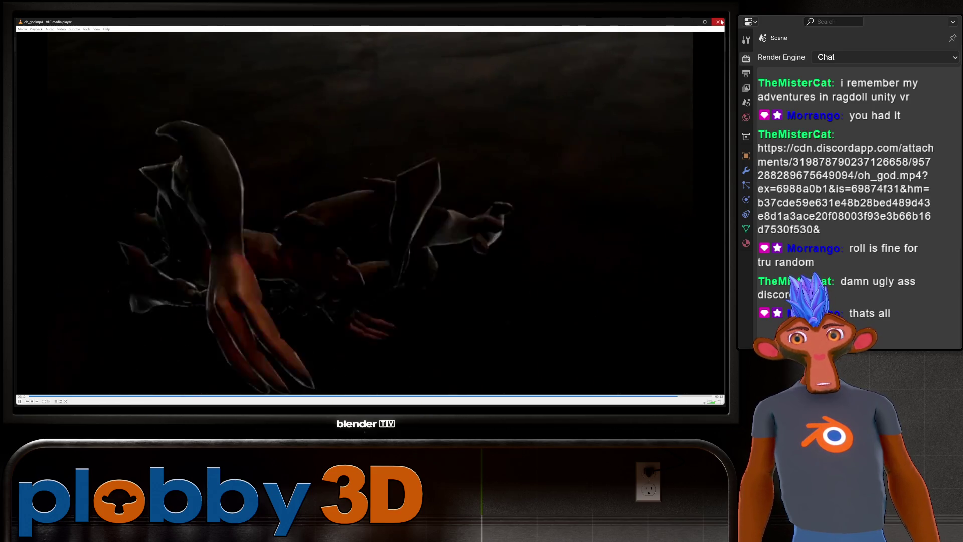
click(719, 21)
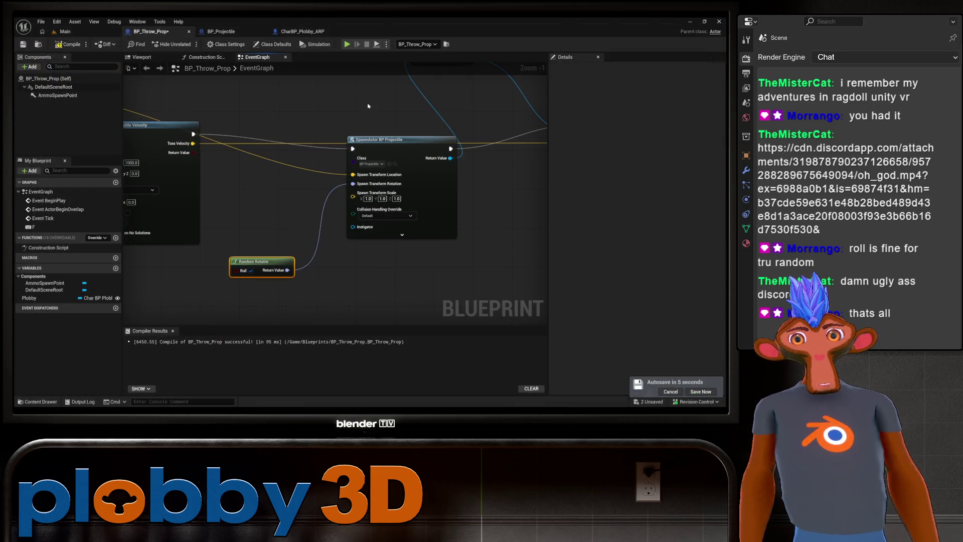
Compile BP_Throw_Prop and play-test the level to watch randomly rotated projectiles land.
click(67, 44)
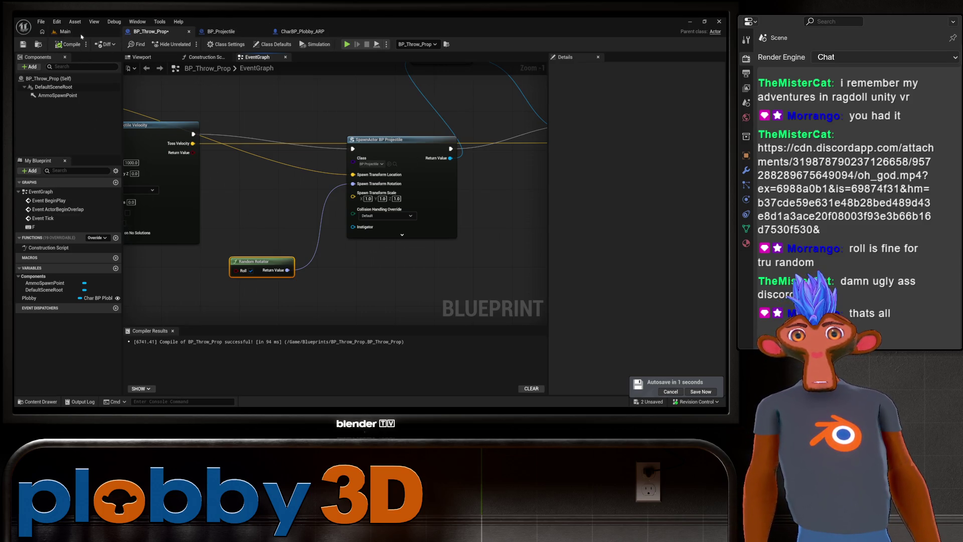
click(210, 181)
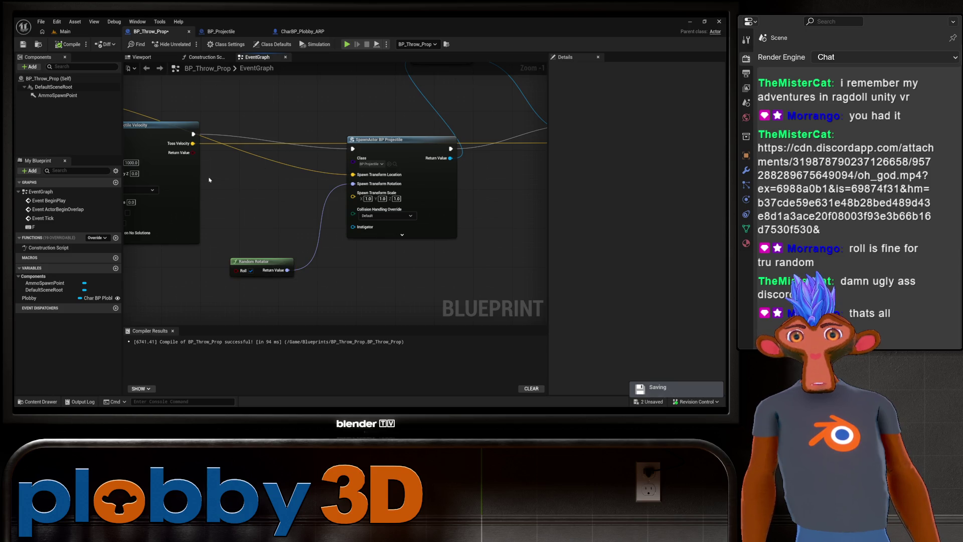
key(ctrl+Tab)
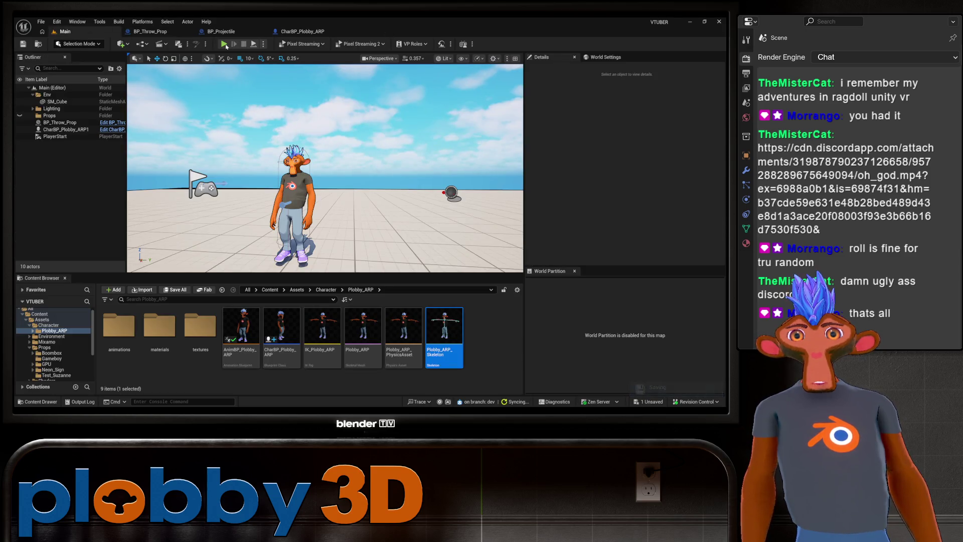
click(225, 45)
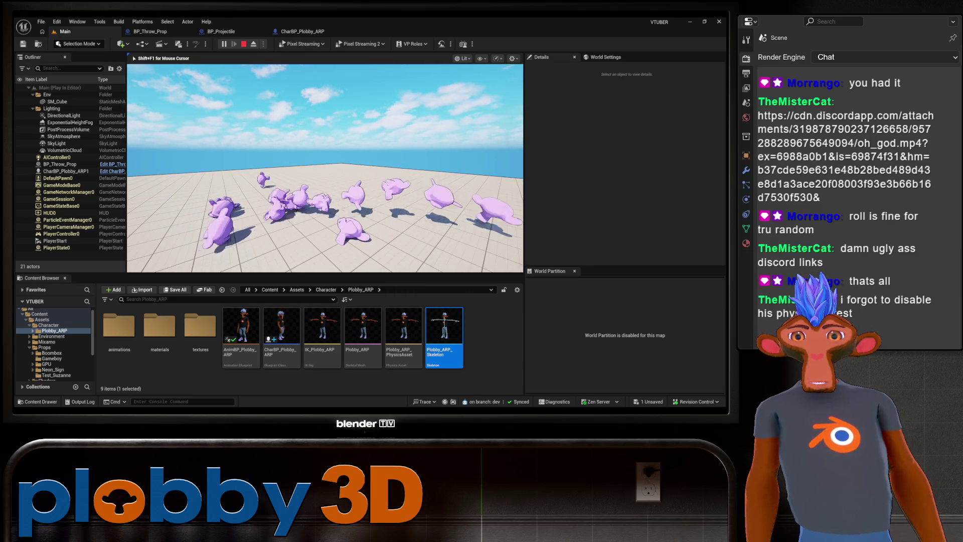
key(Escape)
click(150, 31)
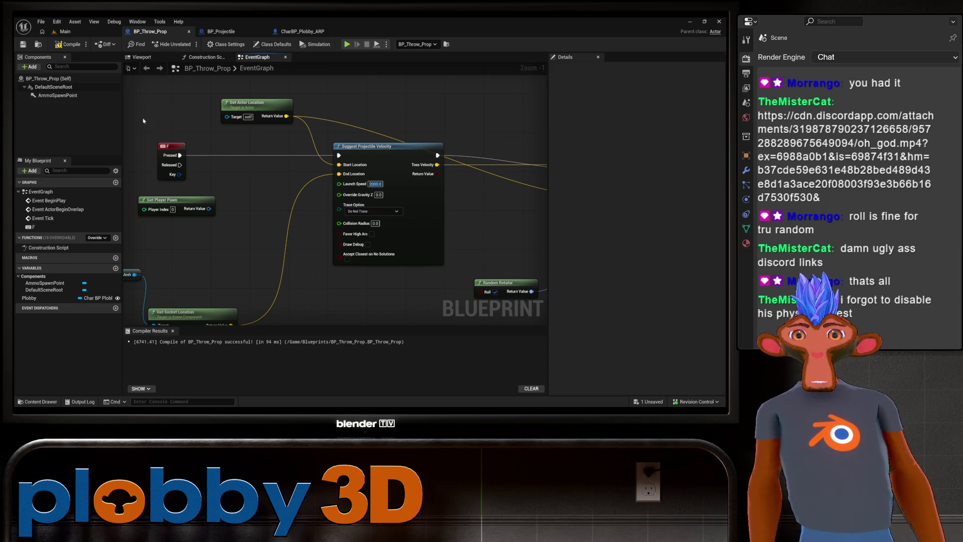
click(64, 32)
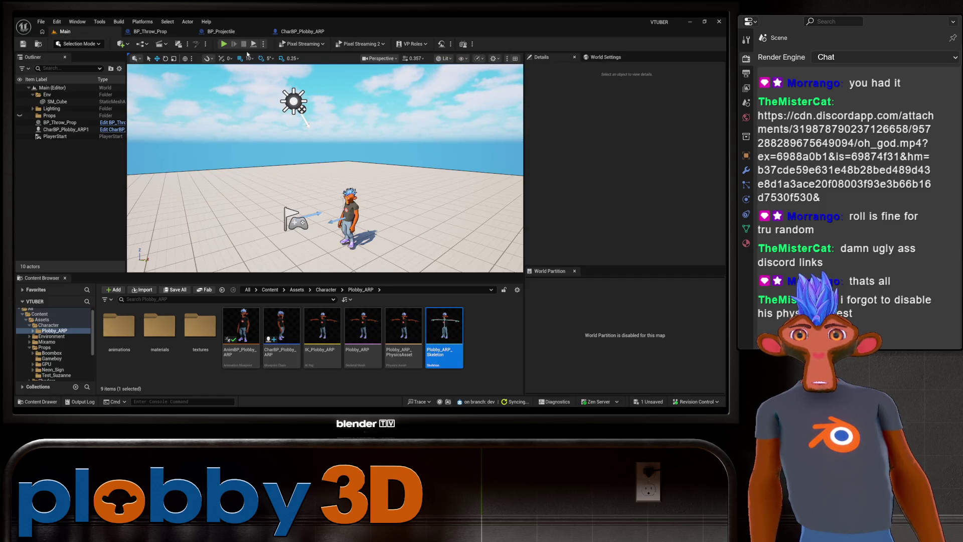
key(alt+p)
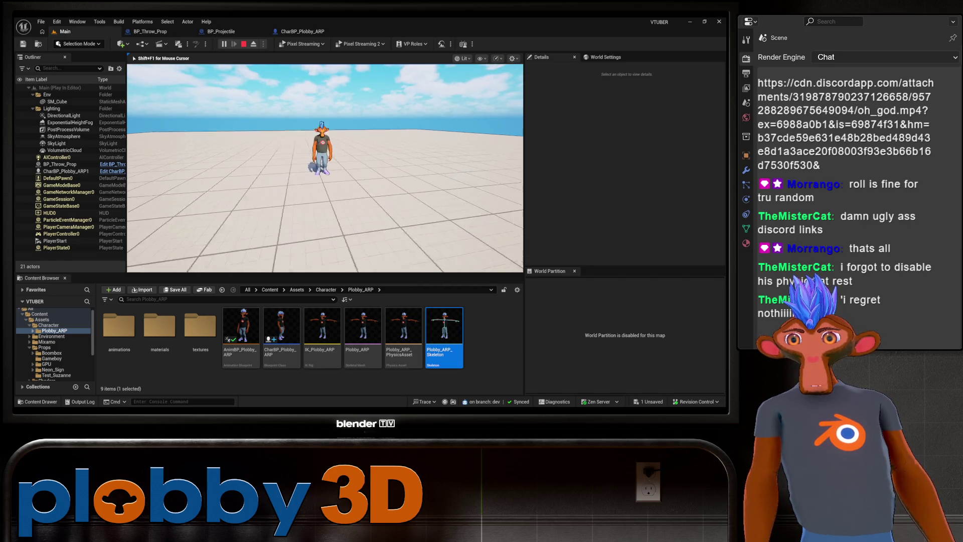
key(Escape)
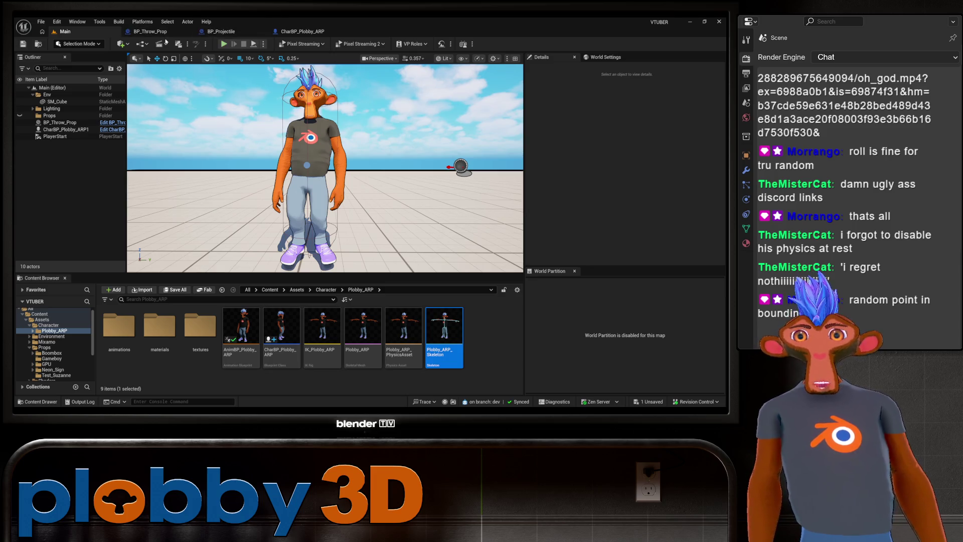
click(150, 31)
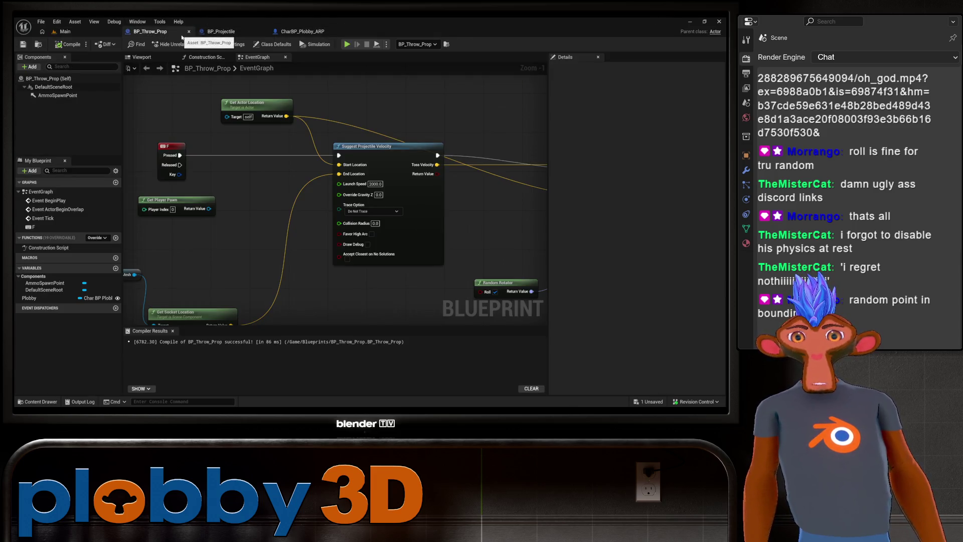
Add a Random Point in Bounding Box node in free space left of the node network.
scroll(230, 145, down, 4)
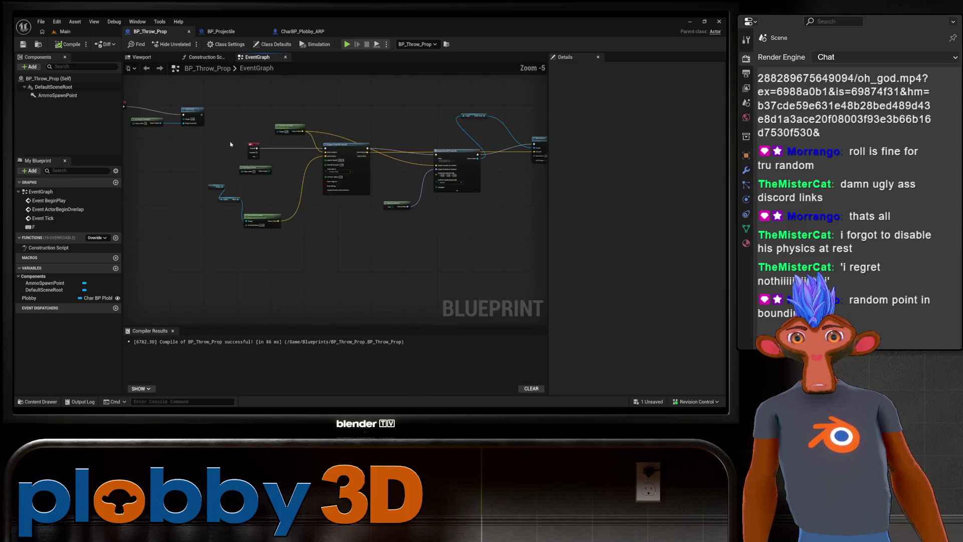
drag(204, 164, 288, 182)
scroll(303, 226, up, 3)
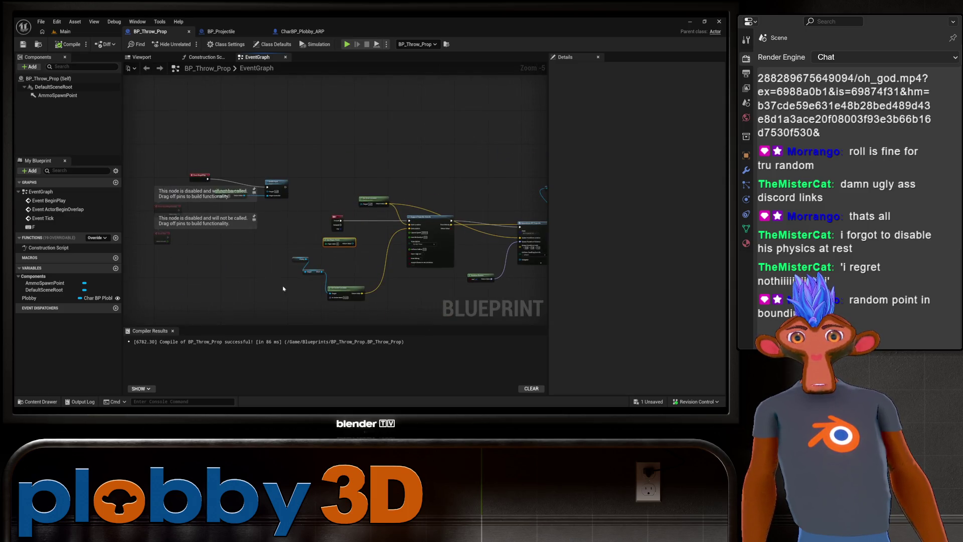
mouse_move(242, 203)
mouse_down()
mouse_move(181, 203)
mouse_move(158, 188)
mouse_up()
mouse_move(201, 251)
mouse_down()
mouse_move(249, 211)
mouse_move(267, 181)
mouse_move(240, 249)
mouse_move(183, 245)
mouse_up()
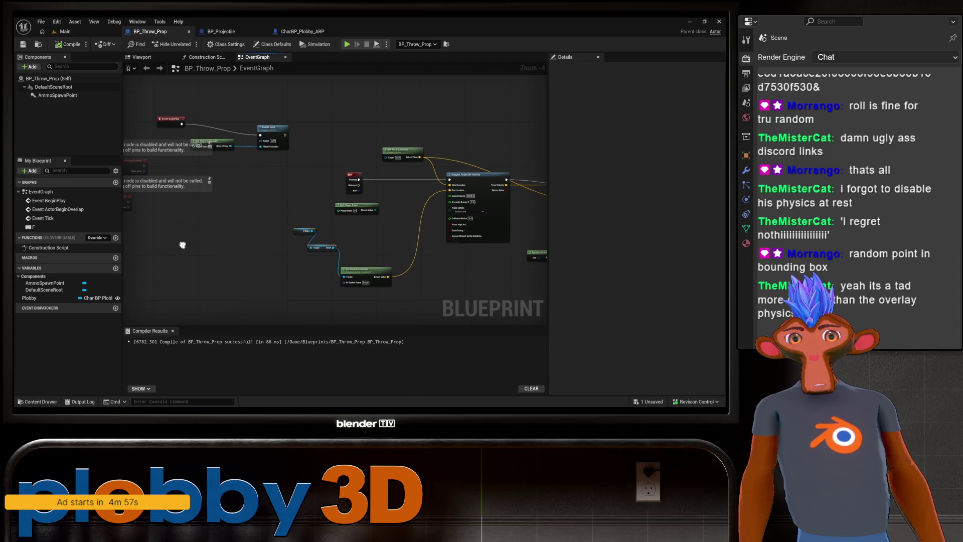
right_click(184, 248)
text(random)
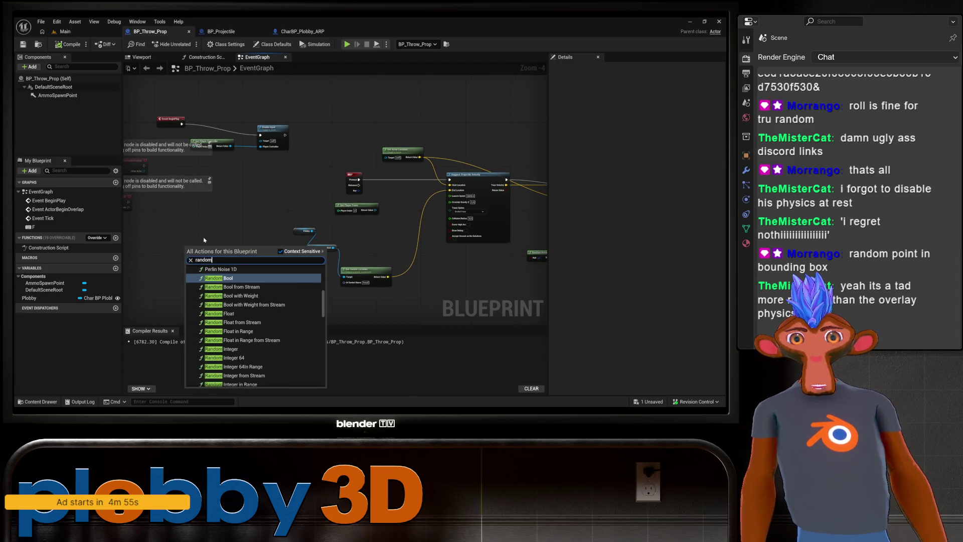
text( point in)
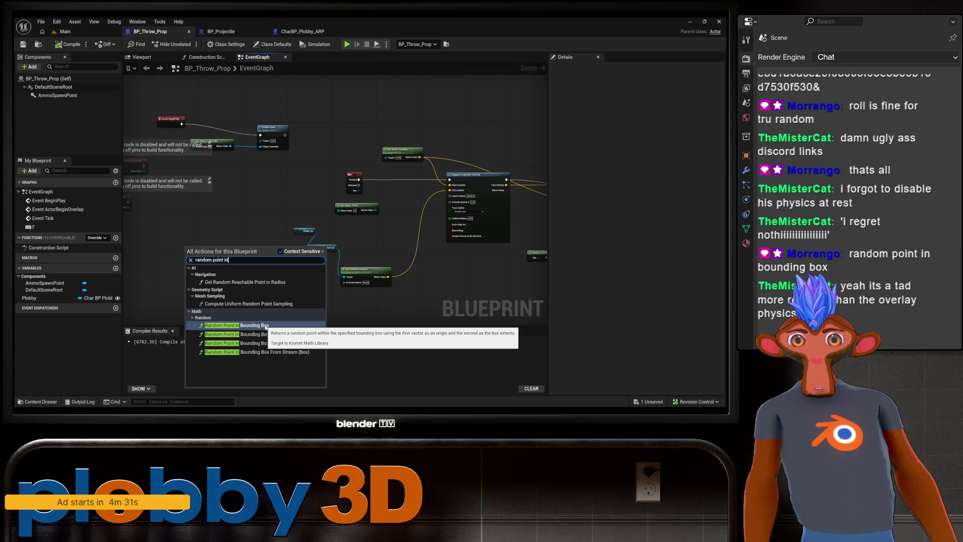
click(266, 326)
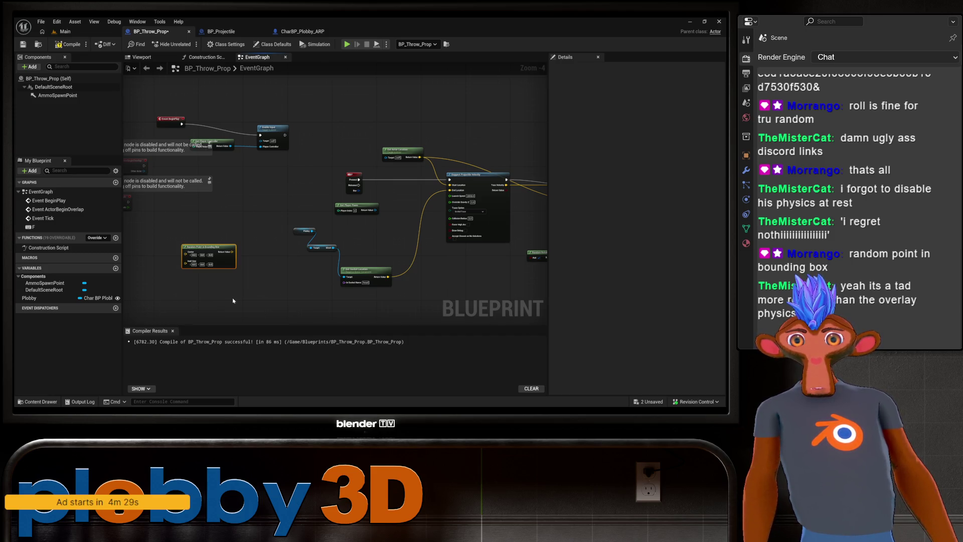
drag(438, 296, 419, 286)
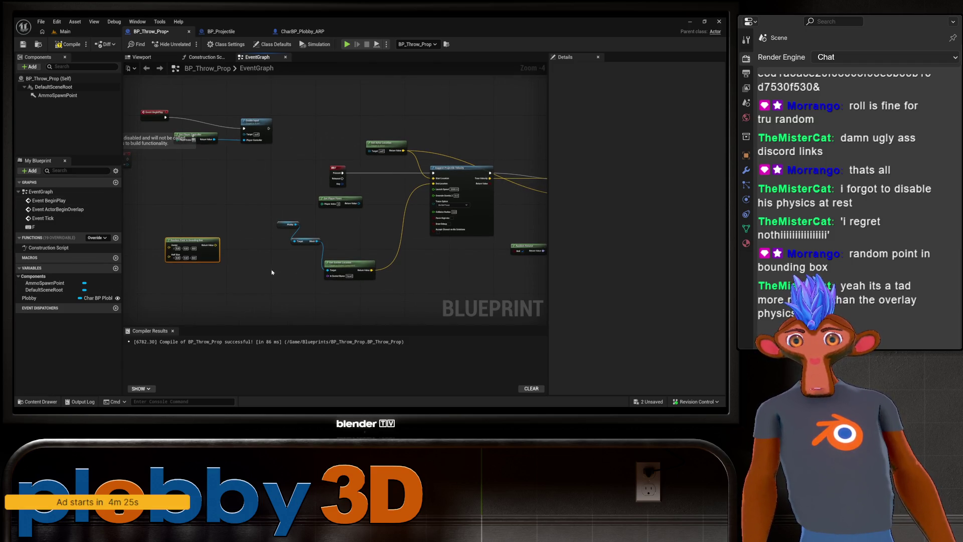
click(244, 266)
Browse the Main level's actor placement list twice without placing anything, then return to BP_Throw_Prop.
click(65, 31)
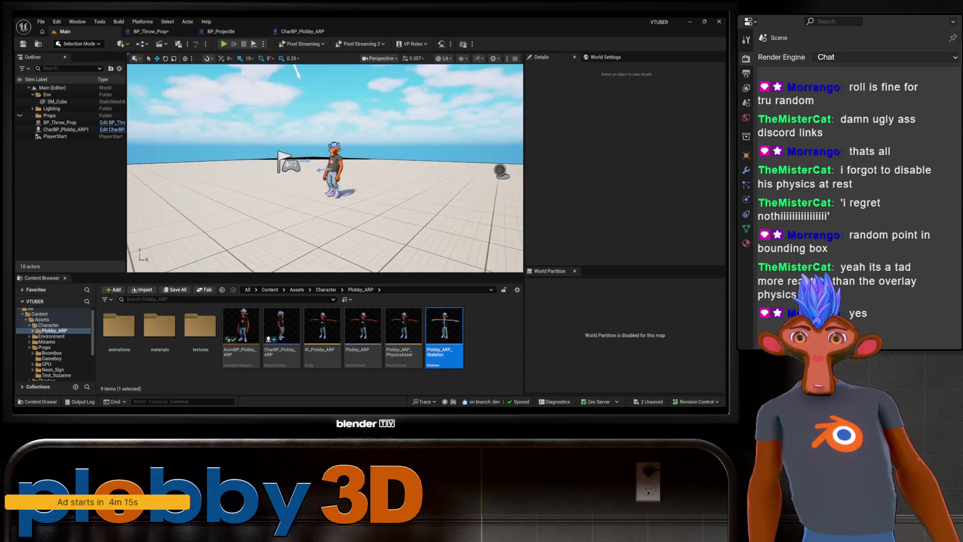
click(121, 43)
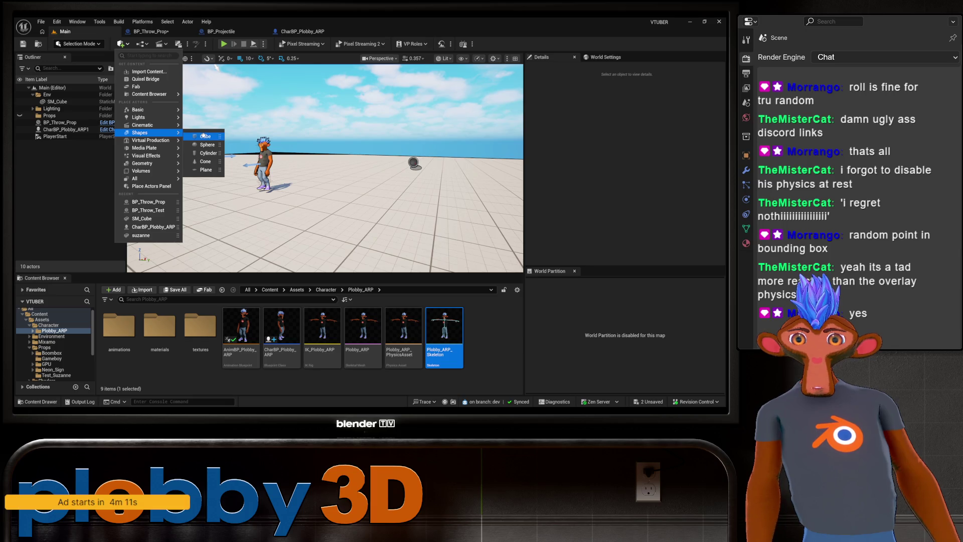
mouse_move(135, 156)
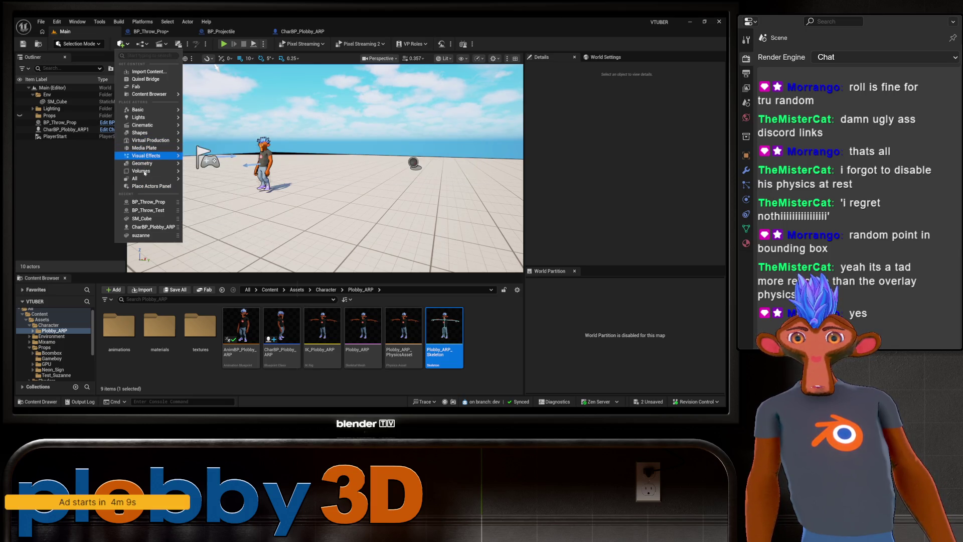
mouse_move(145, 173)
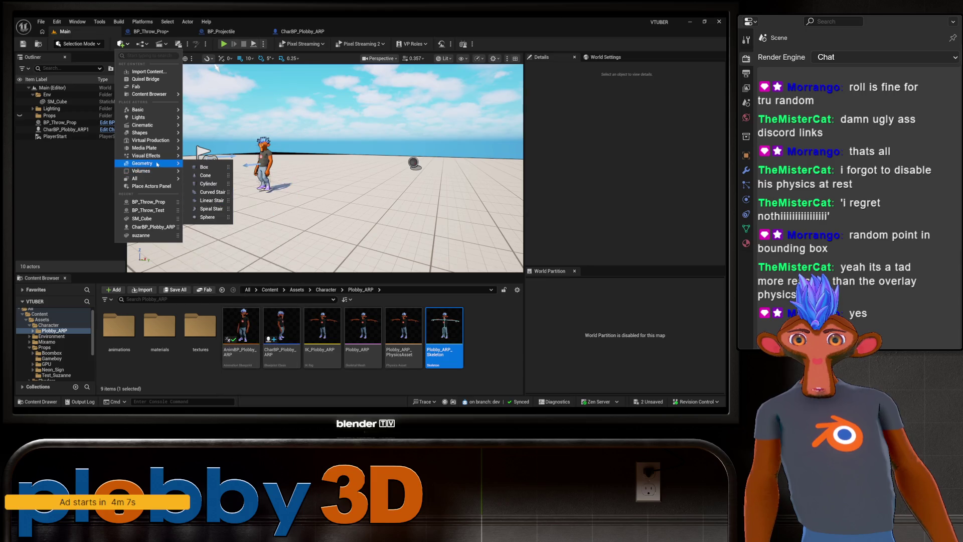
click(243, 177)
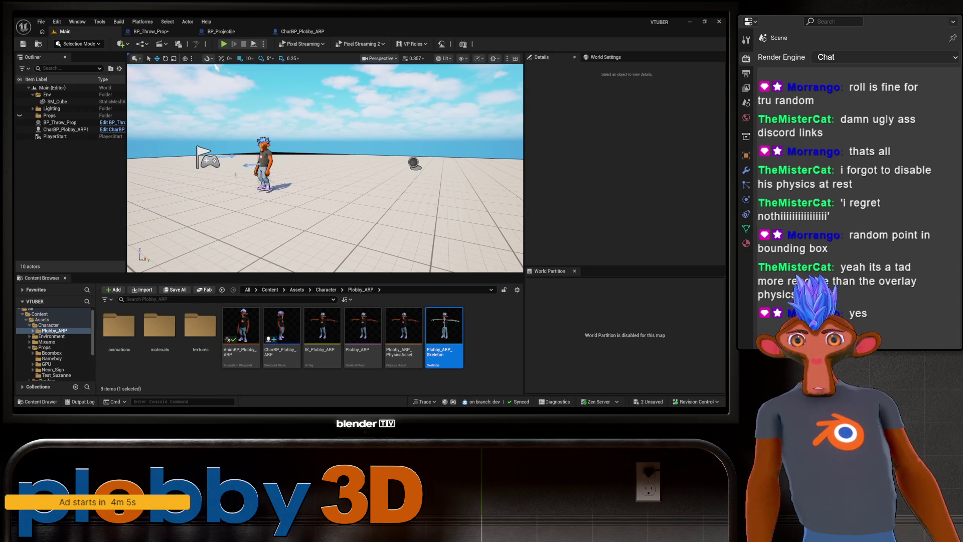
scroll(280, 123, down, 4)
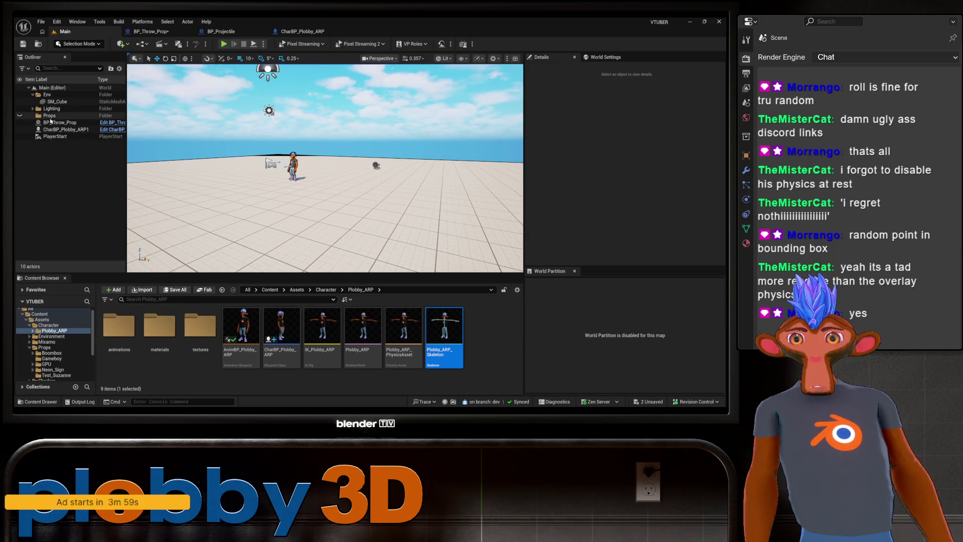
click(123, 45)
mouse_move(173, 164)
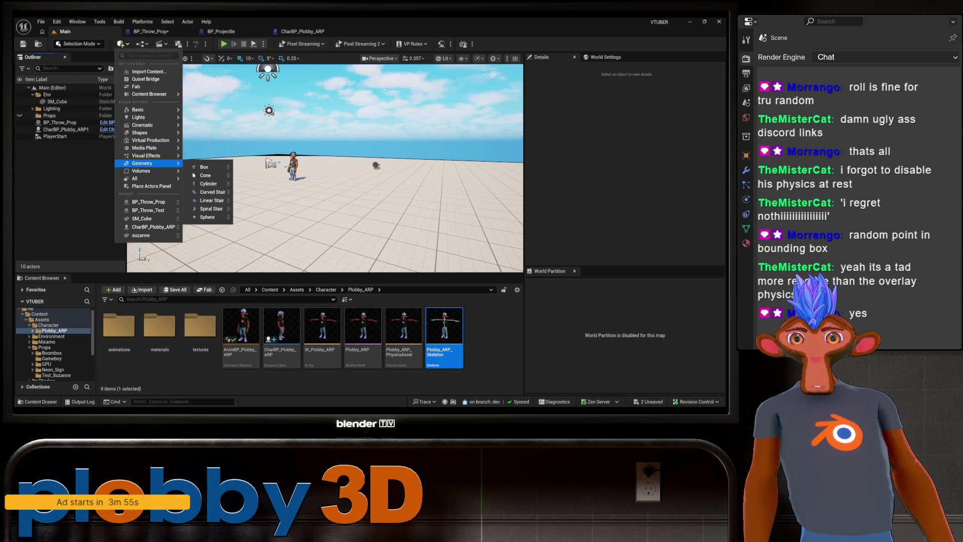
mouse_move(145, 171)
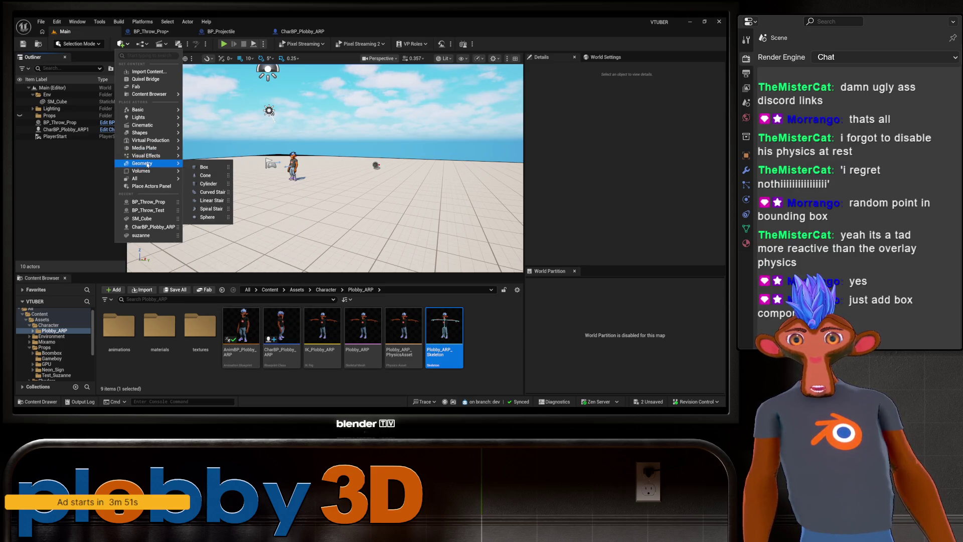
click(173, 38)
click(165, 31)
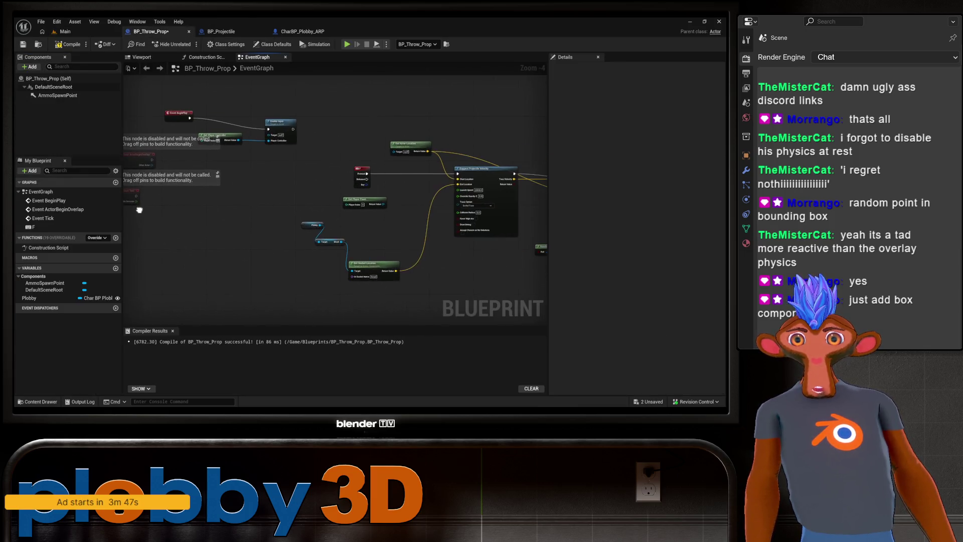
Recompile with F7 and add a Box Collision component under BP_Throw_Prop's root.
key(F7)
click(70, 107)
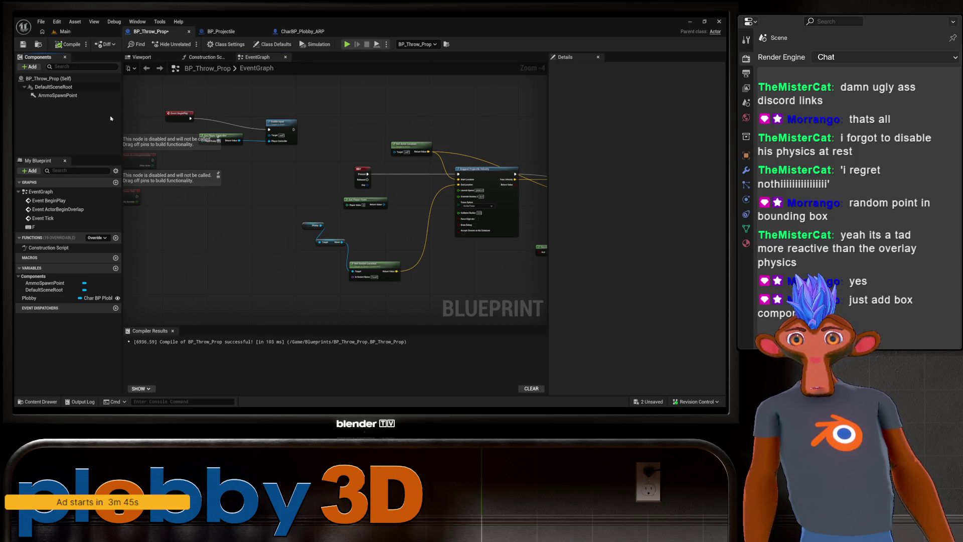
click(53, 87)
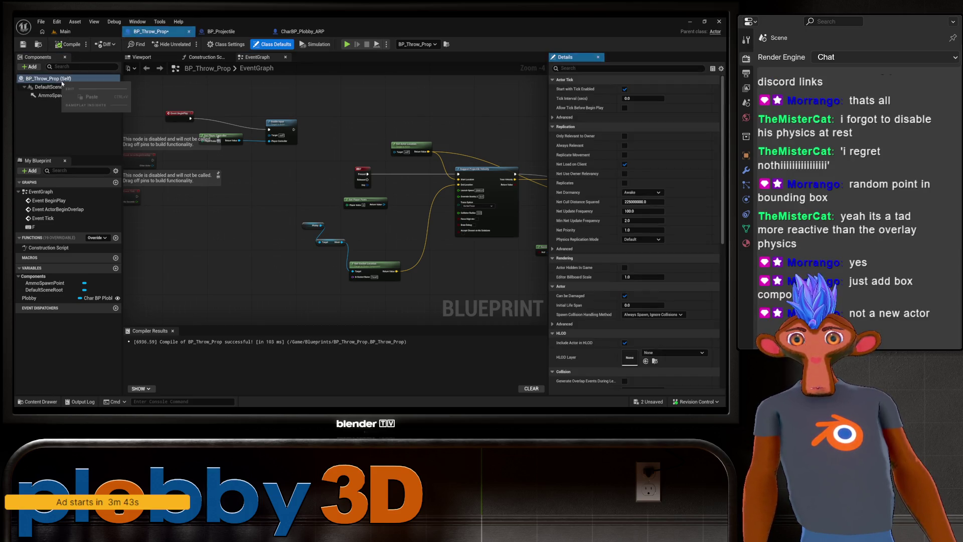
click(29, 67)
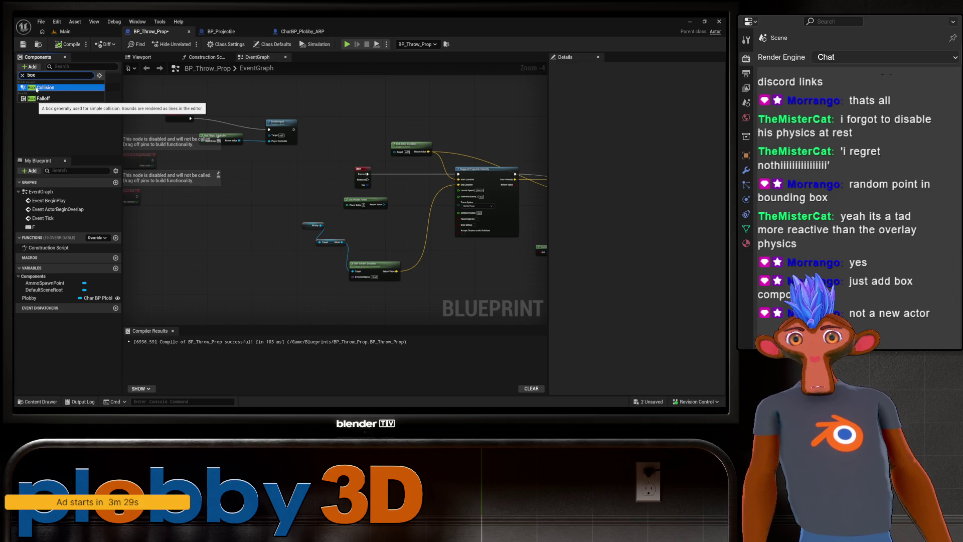
click(36, 88)
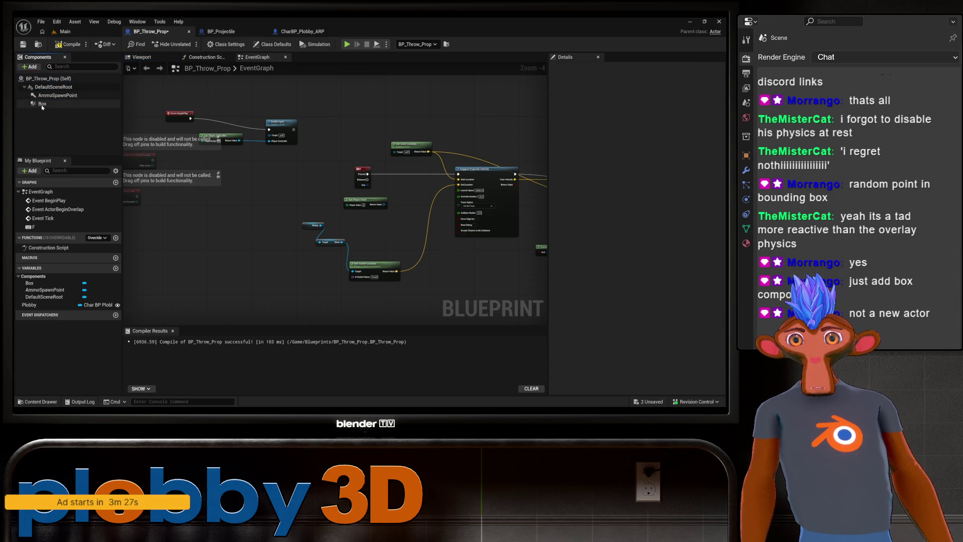
click(42, 104)
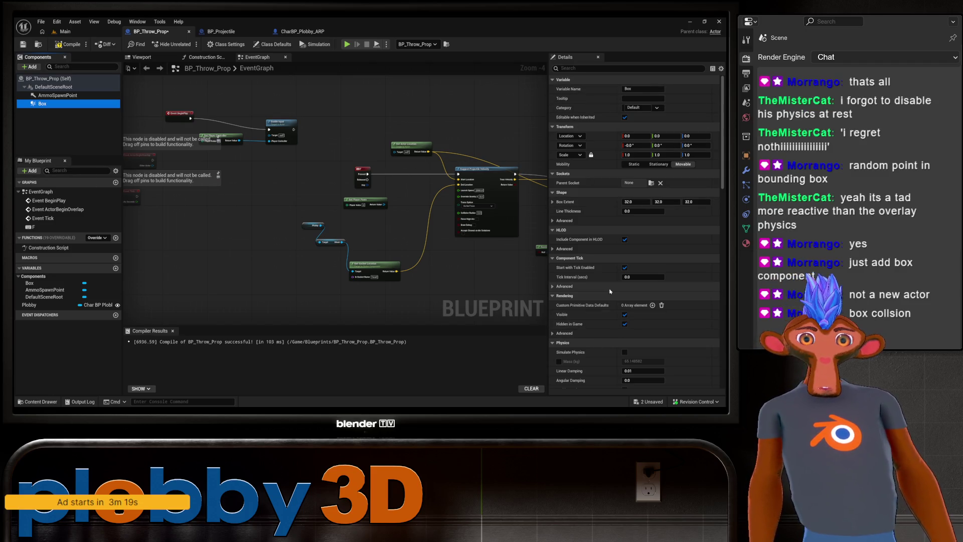
Review the Box's Details, set to OverlapAllDynamic, and inspect it in the Blueprint viewport.
scroll(602, 289, down, 3)
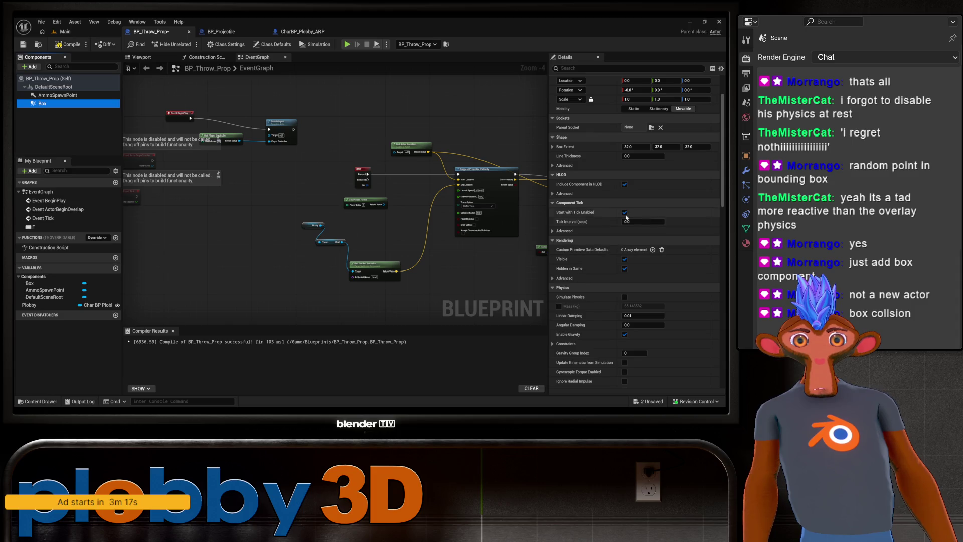
scroll(635, 170, down, 5)
scroll(635, 170, down, 8)
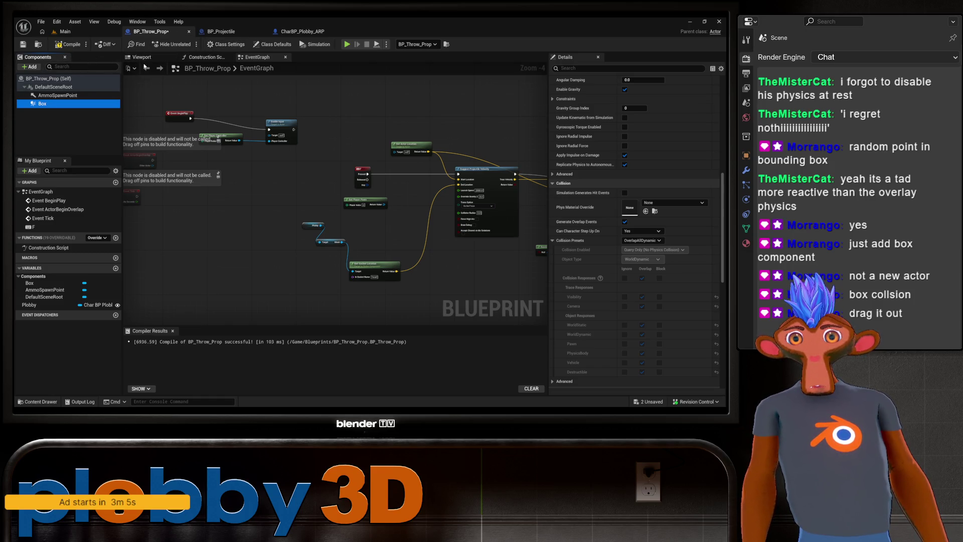
click(142, 57)
drag(375, 201, 306, 181)
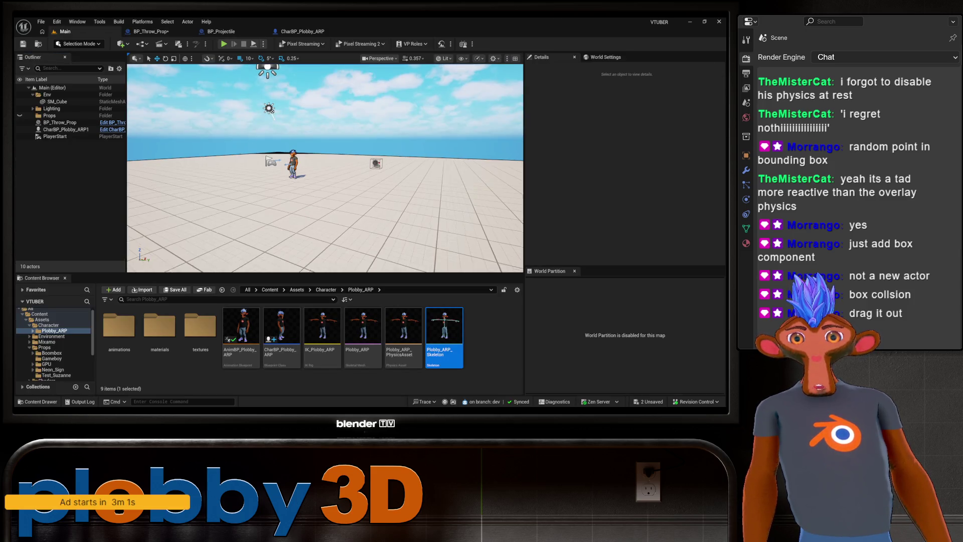
Check SM_Cube's scale, glance at CharBP_Plobby_ARP's graph, and reselect BP_Throw_Prop's Box component.
click(291, 155)
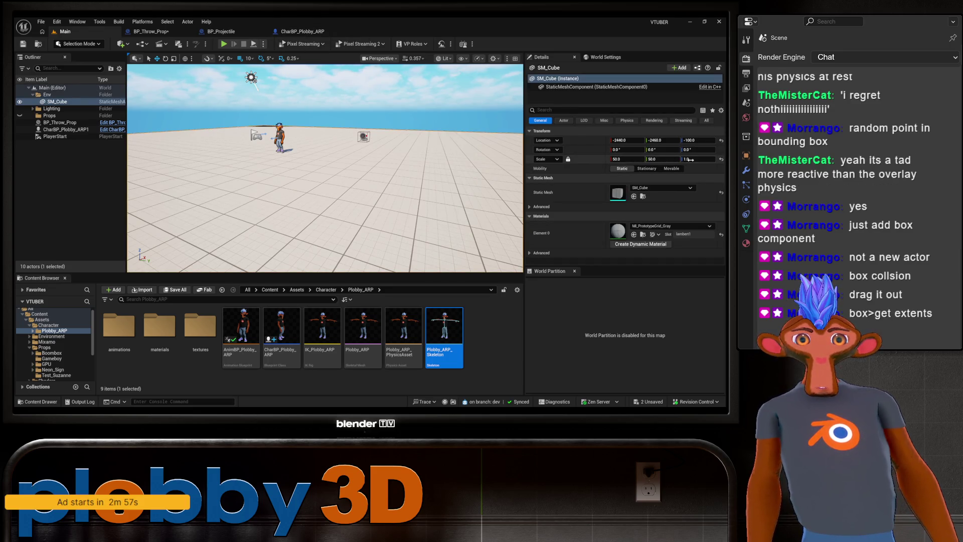
click(303, 31)
mouse_move(409, 277)
mouse_down()
mouse_move(277, 204)
mouse_move(404, 220)
mouse_up()
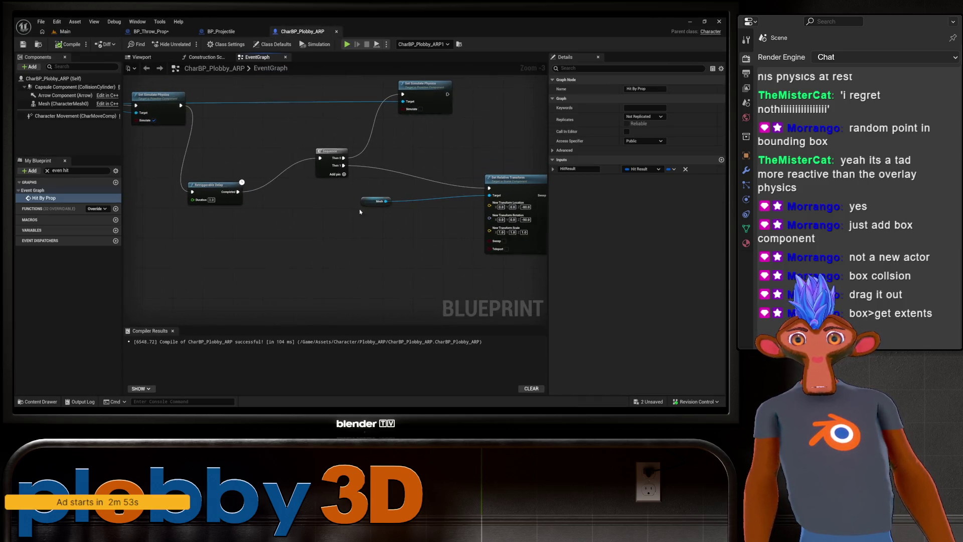
click(150, 32)
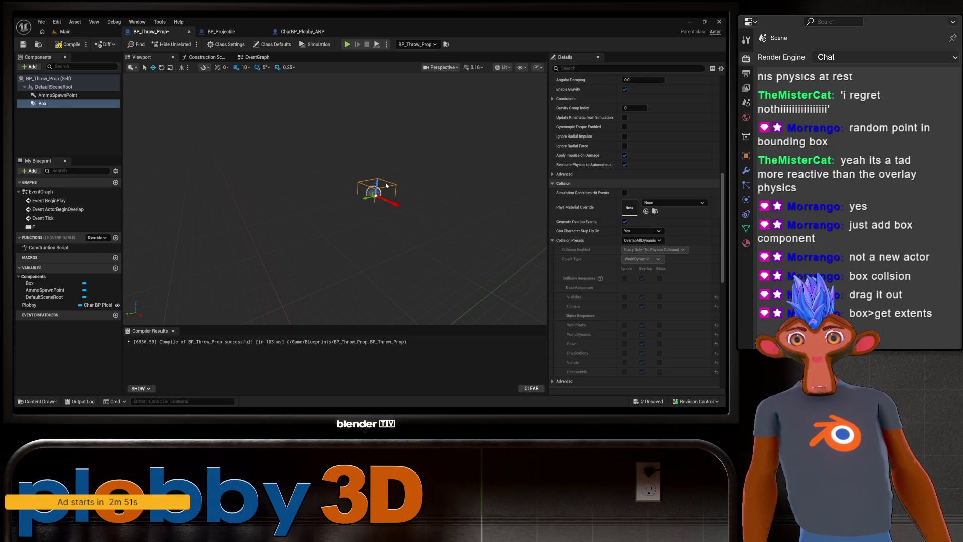
click(43, 104)
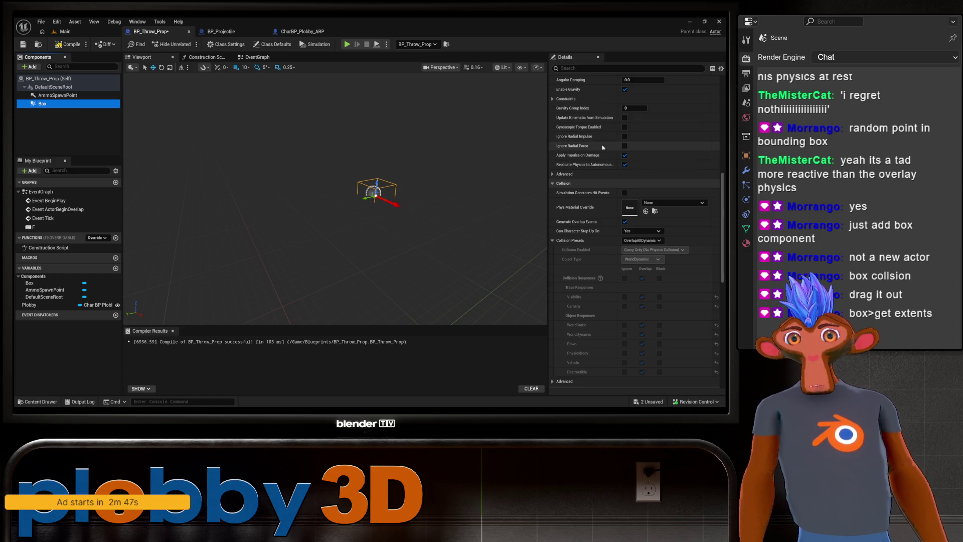
Apply a uniform scale of 50 to the Box component in the Details panel.
right_click(45, 104)
mouse_move(92, 132)
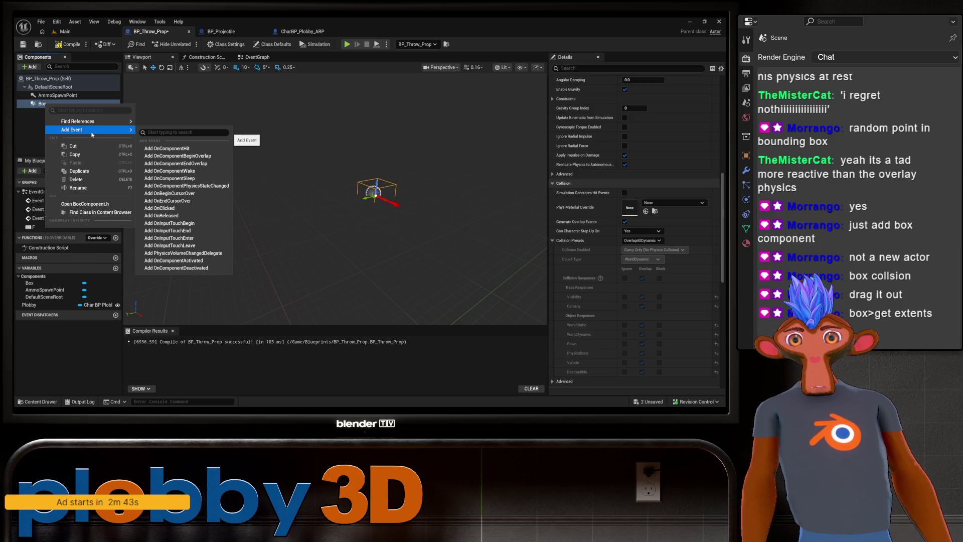
click(621, 77)
click(622, 68)
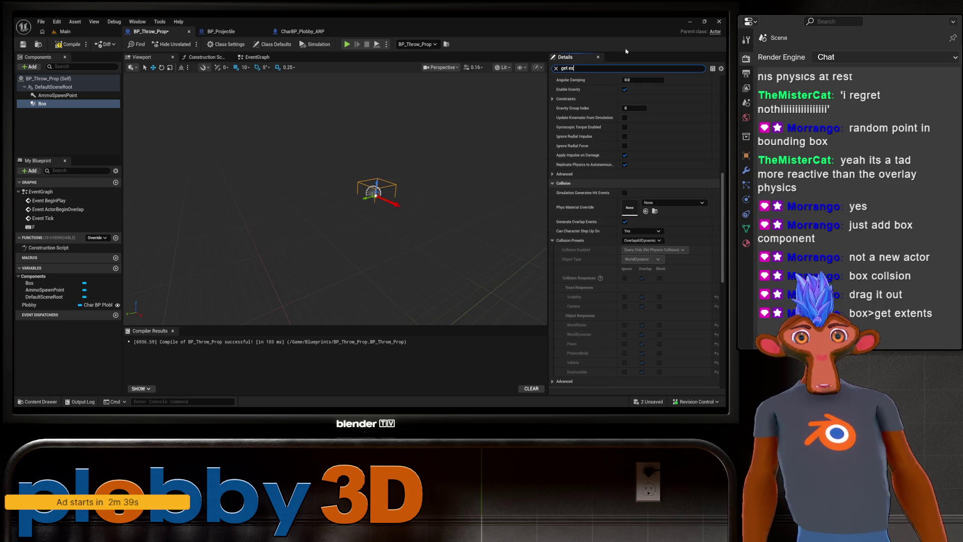
text(t)
key(BackSpace)
key(BackSpace)
key(BackSpace)
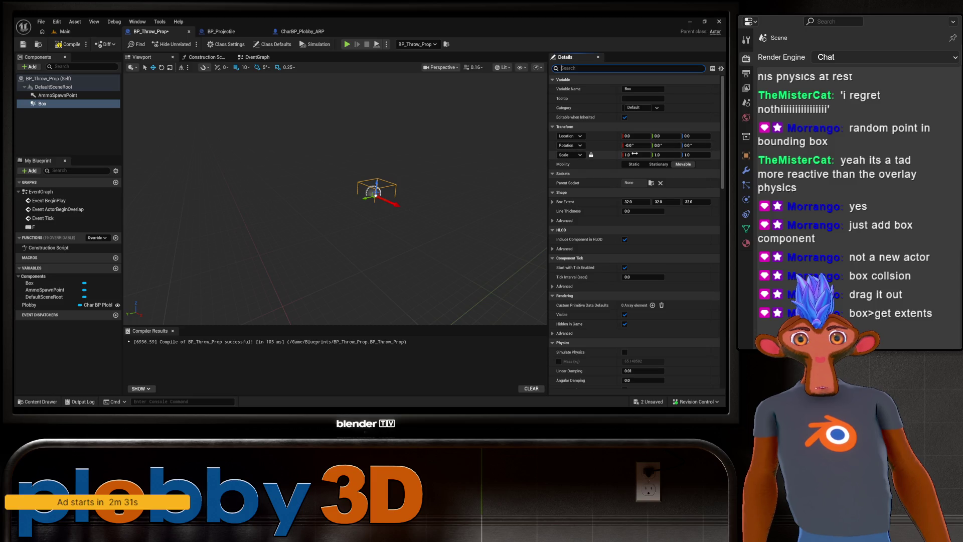
text(50)
key(Return)
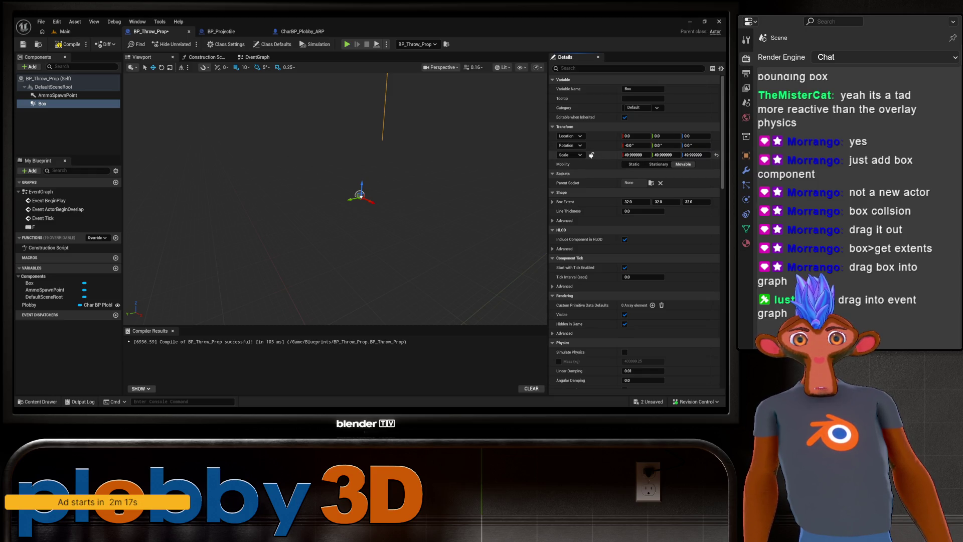
Set the Box scale to 50, 50, 20 and save BP_Throw_Prop.
click(636, 155)
text(50)
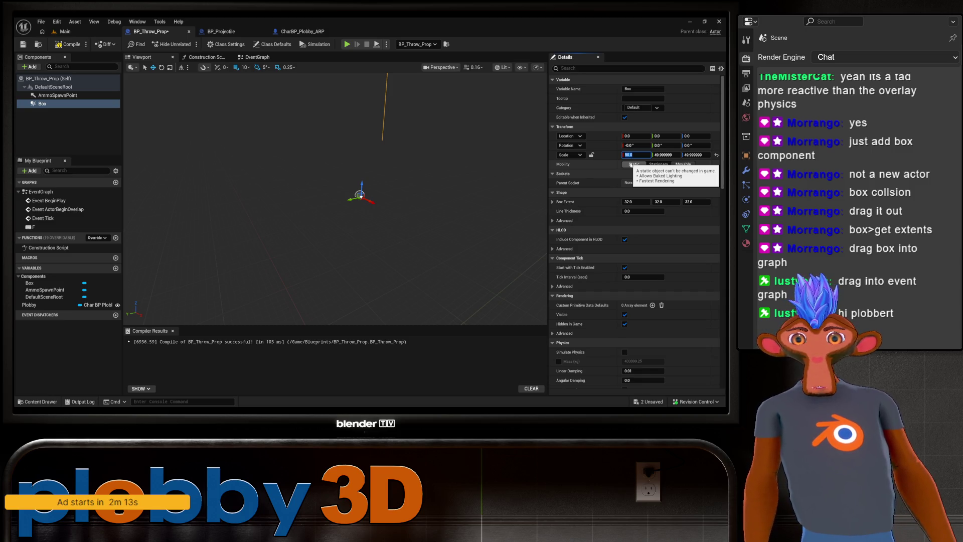
click(665, 155)
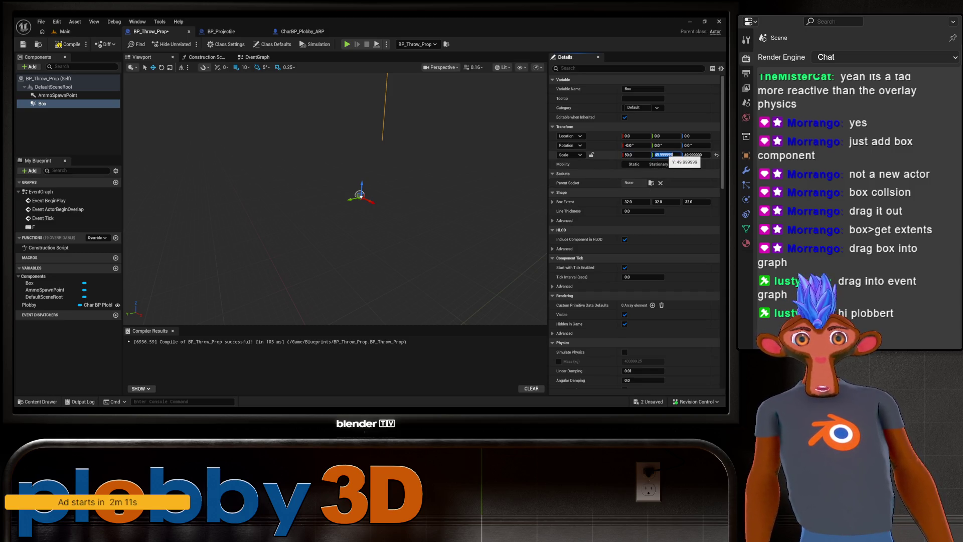
text(50)
click(696, 155)
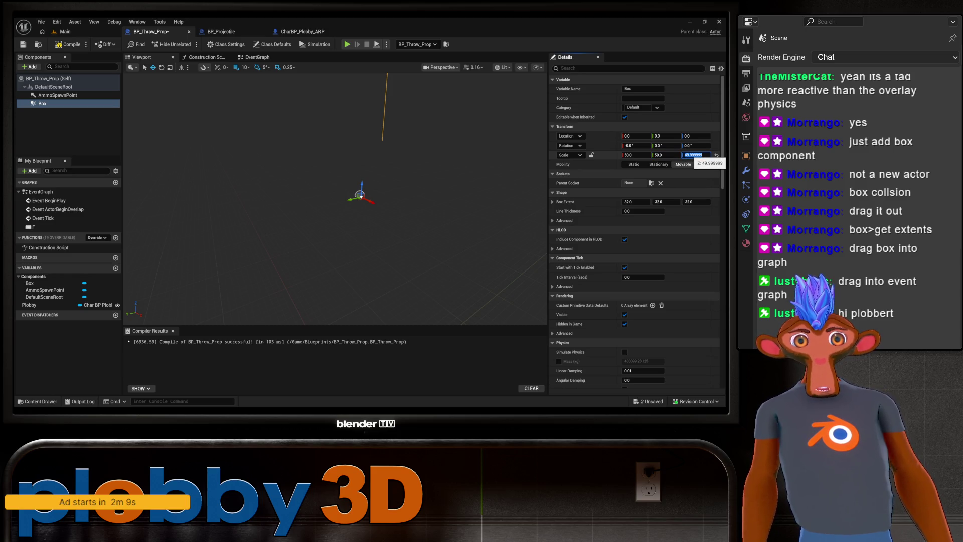
text(50)
key(Return)
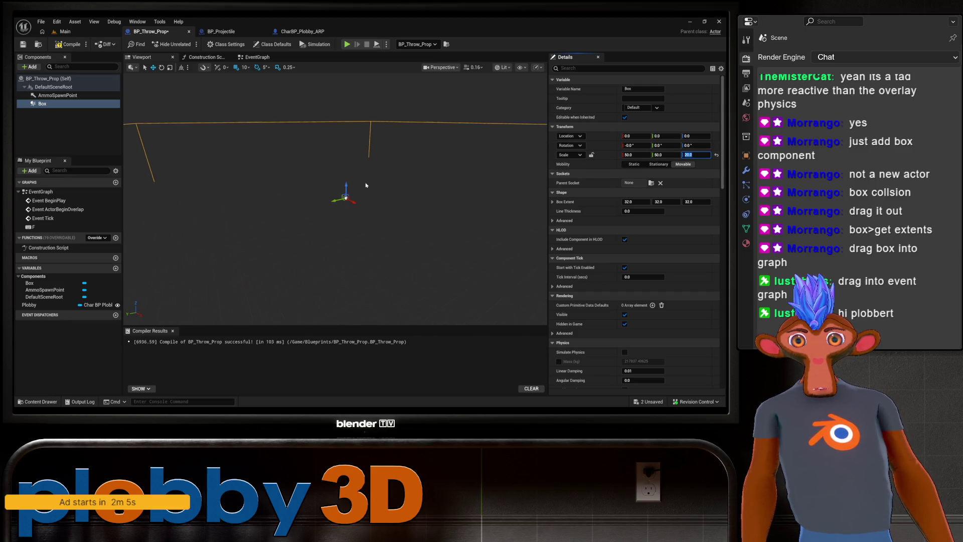
scroll(335, 198, up, 1)
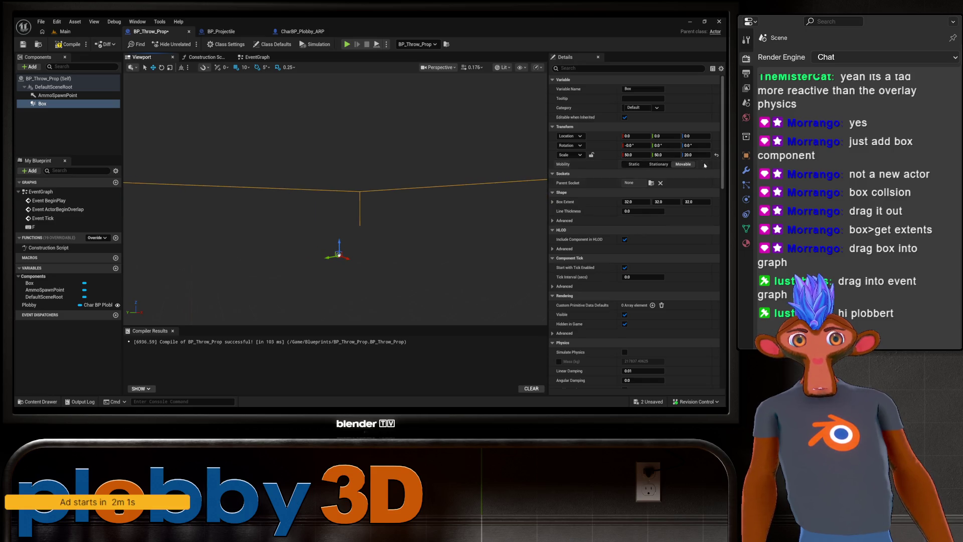
key(ctrl+s)
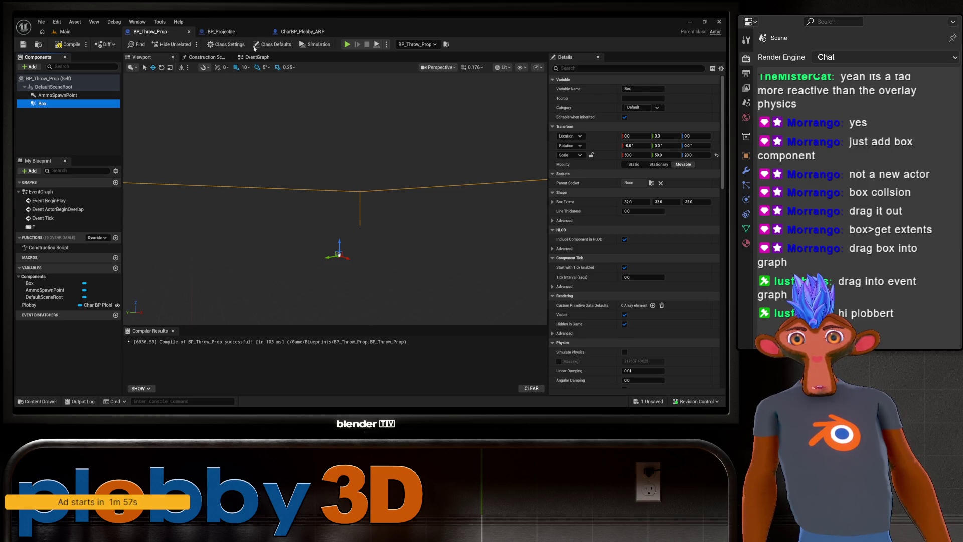
click(256, 56)
Place a Box component reference in the event graph near the SpawnActor node.
drag(146, 234, 127, 230)
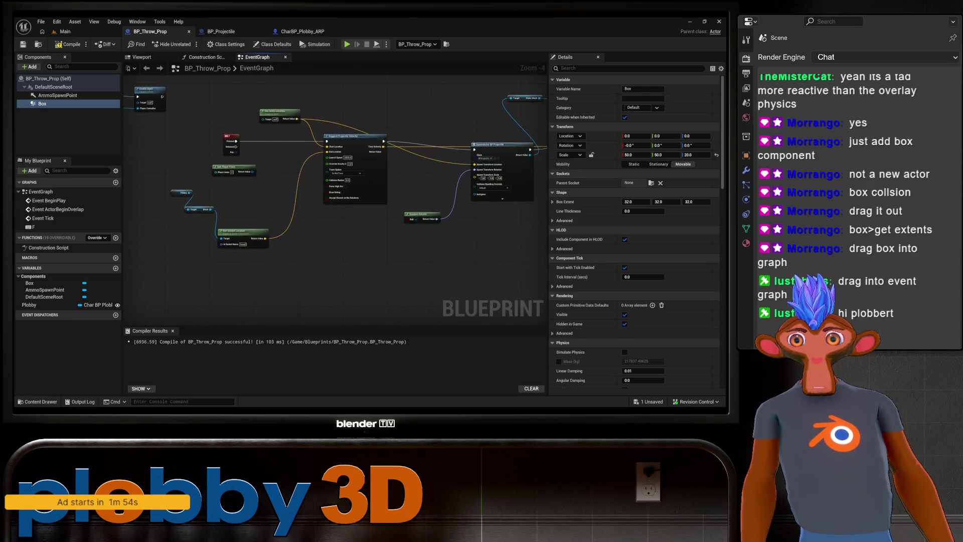
drag(309, 248, 225, 265)
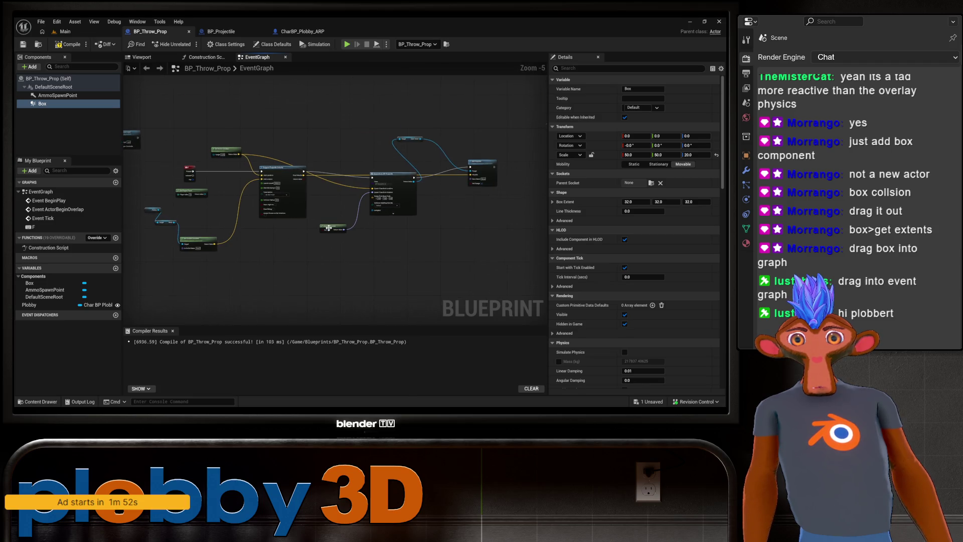
scroll(339, 242, up, 3)
scroll(397, 157, down, 1)
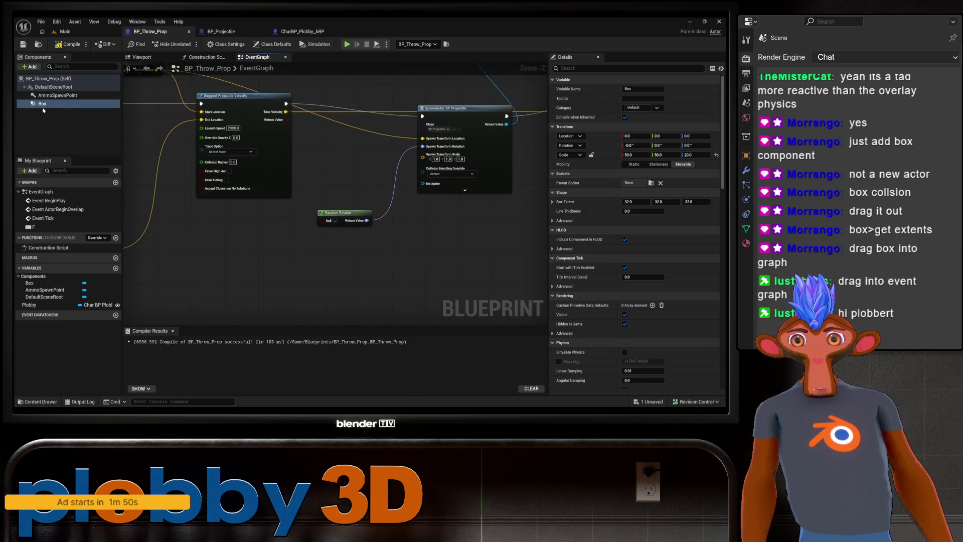
click(197, 249)
mouse_move(42, 103)
mouse_down()
mouse_move(151, 201)
mouse_move(297, 273)
mouse_move(275, 226)
mouse_move(175, 261)
mouse_up()
scroll(409, 228, up, 1)
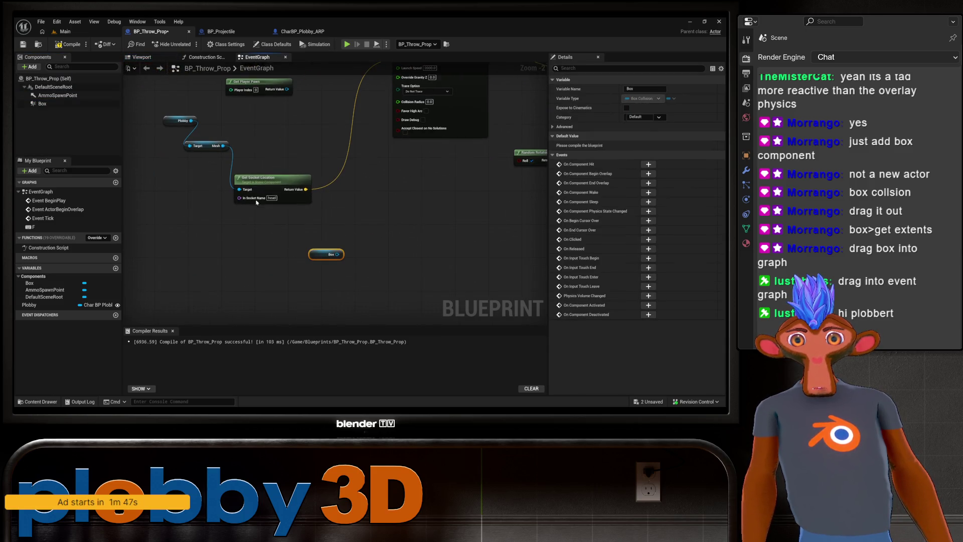
scroll(302, 167, down, 1)
scroll(302, 167, down, 2)
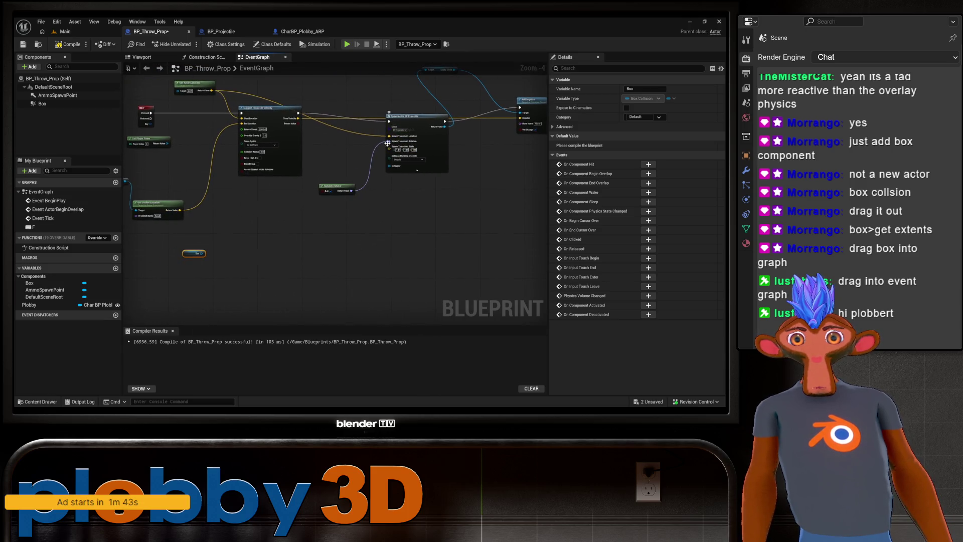
drag(413, 119, 413, 116)
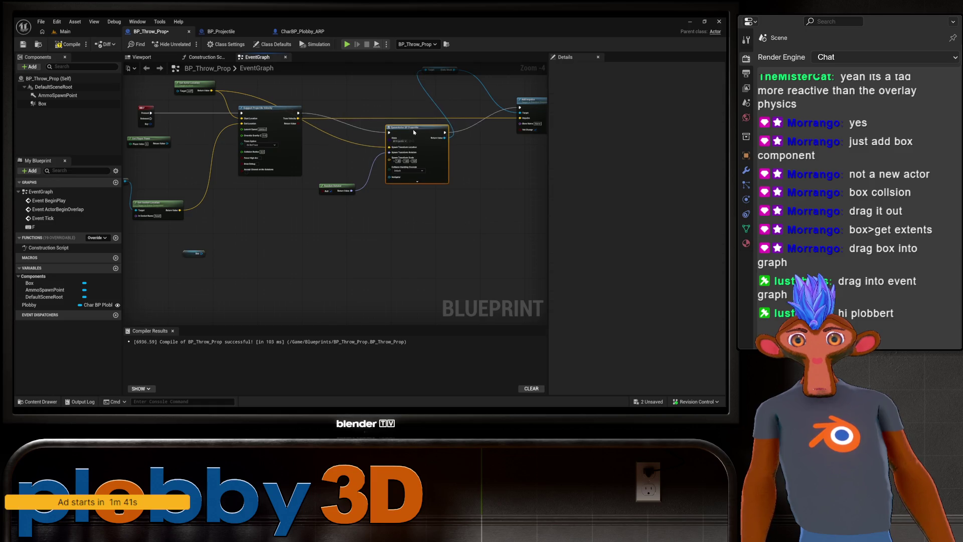
mouse_move(266, 118)
mouse_down()
mouse_move(200, 198)
mouse_move(295, 198)
mouse_move(254, 131)
mouse_up()
mouse_move(212, 90)
mouse_down()
mouse_move(292, 114)
mouse_move(319, 82)
mouse_up()
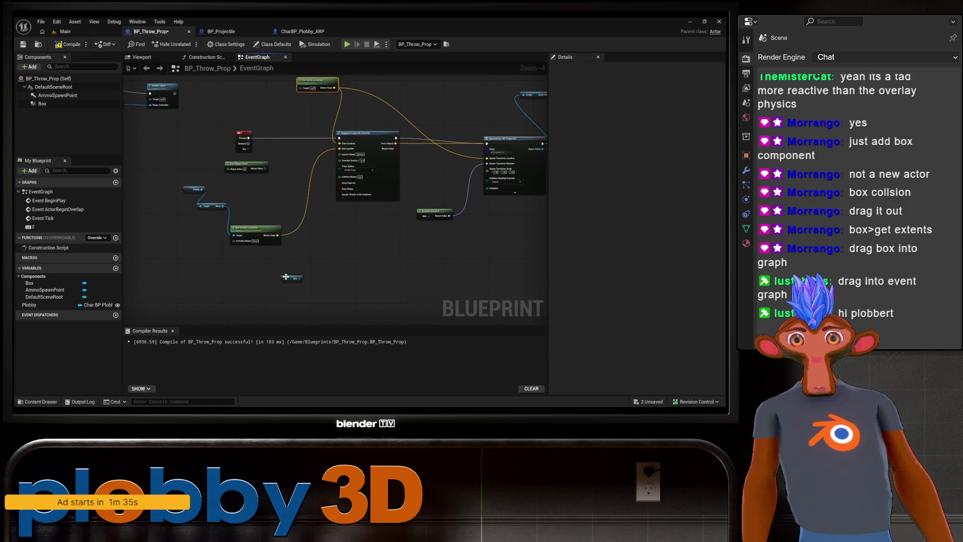
drag(285, 277, 227, 119)
Add Get Scaled Box Extent from Box, wire it into SpawnActor's location, and compile.
drag(231, 84, 243, 110)
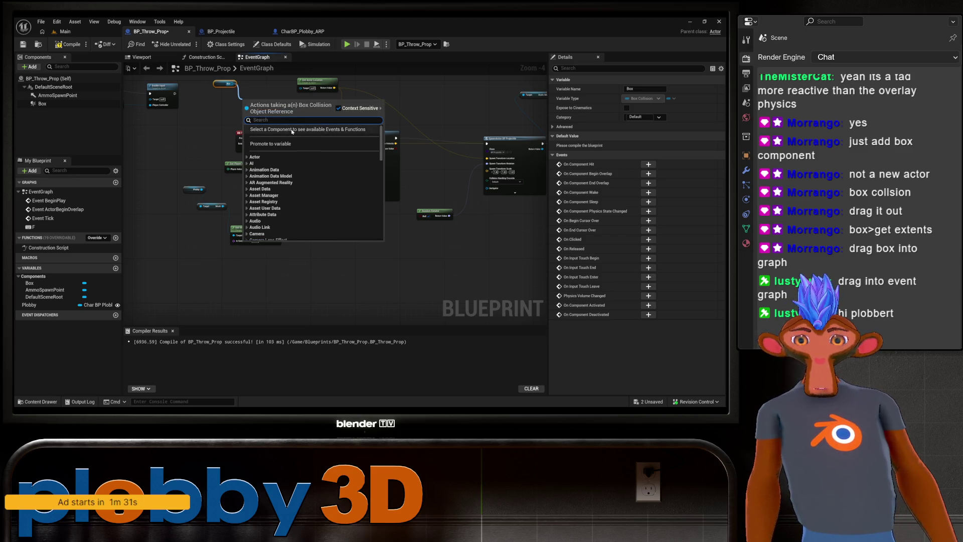
text(get exten)
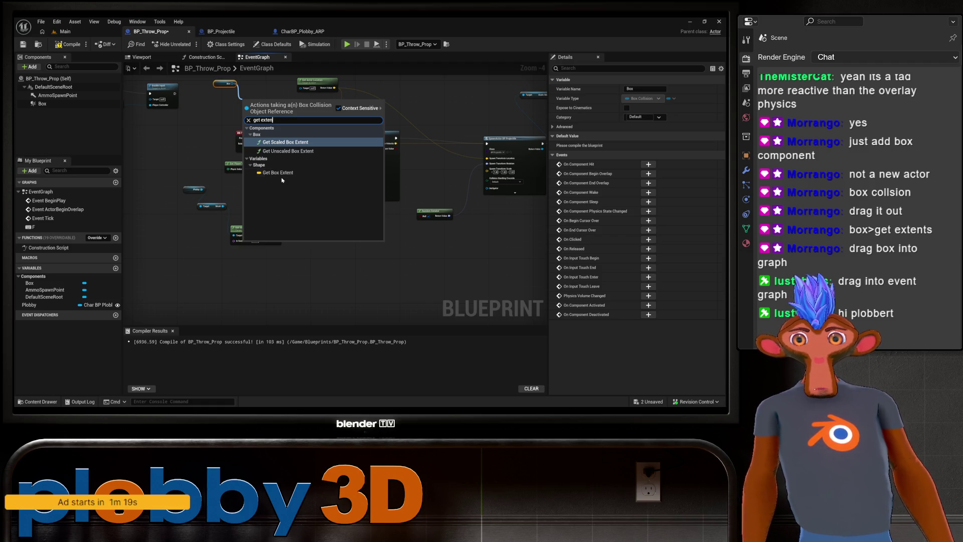
click(289, 142)
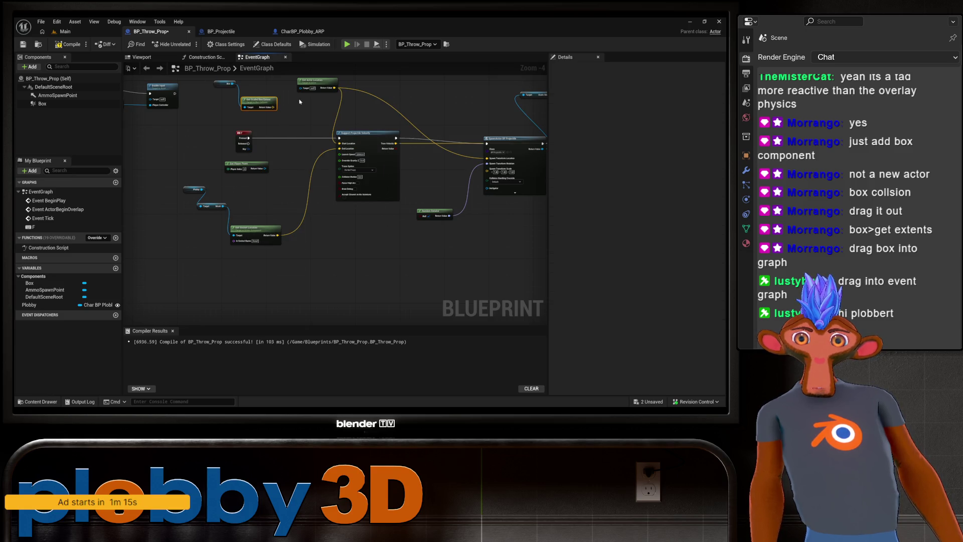
scroll(299, 102, up, 2)
drag(341, 149, 339, 206)
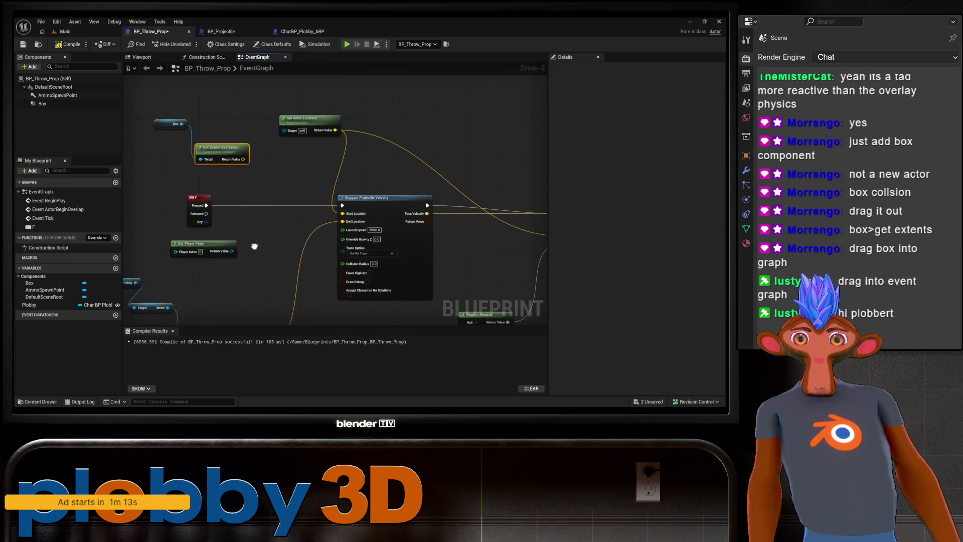
mouse_move(297, 163)
mouse_down()
mouse_move(151, 152)
mouse_move(202, 144)
mouse_move(157, 145)
mouse_move(248, 197)
mouse_move(182, 146)
mouse_move(249, 200)
mouse_move(194, 151)
mouse_move(432, 200)
mouse_move(469, 219)
mouse_up()
drag(424, 247, 464, 220)
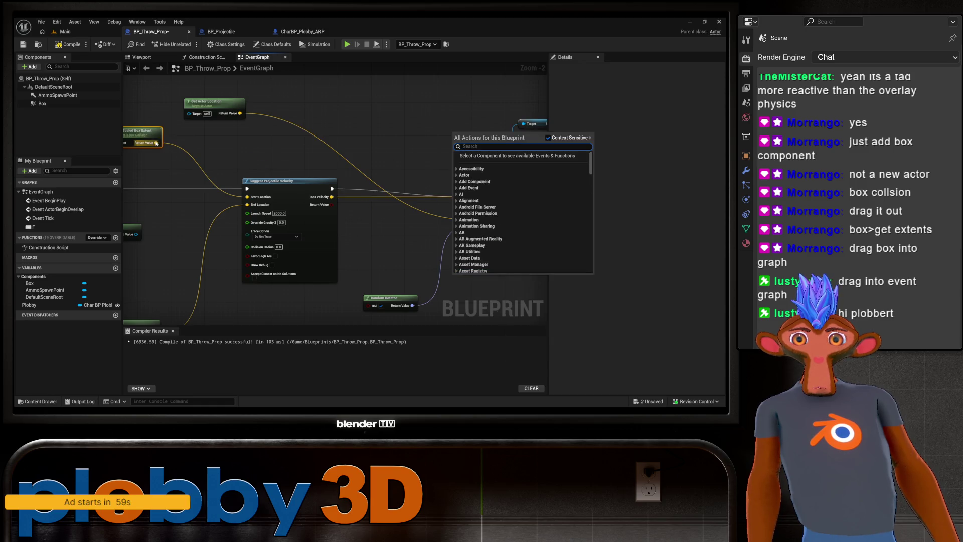
key(Escape)
drag(156, 143, 468, 219)
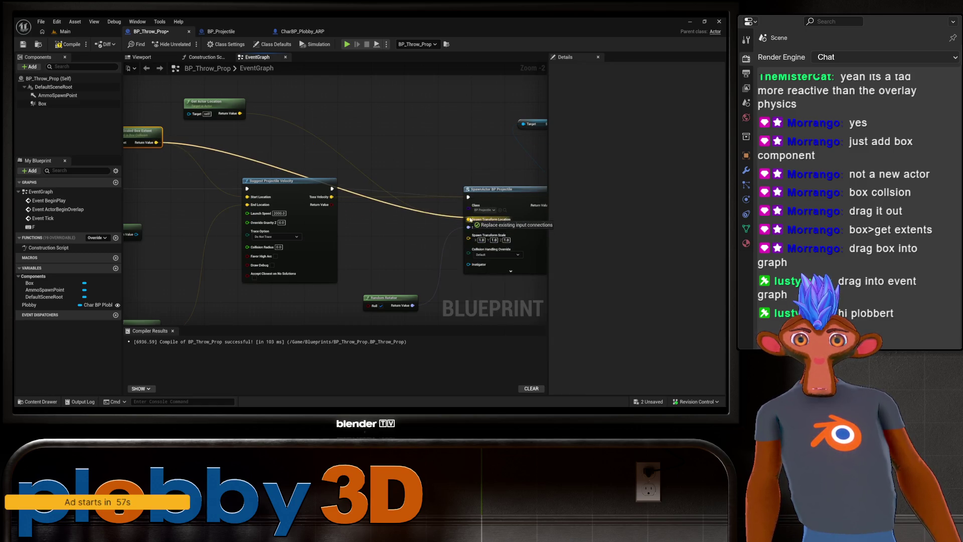
click(67, 44)
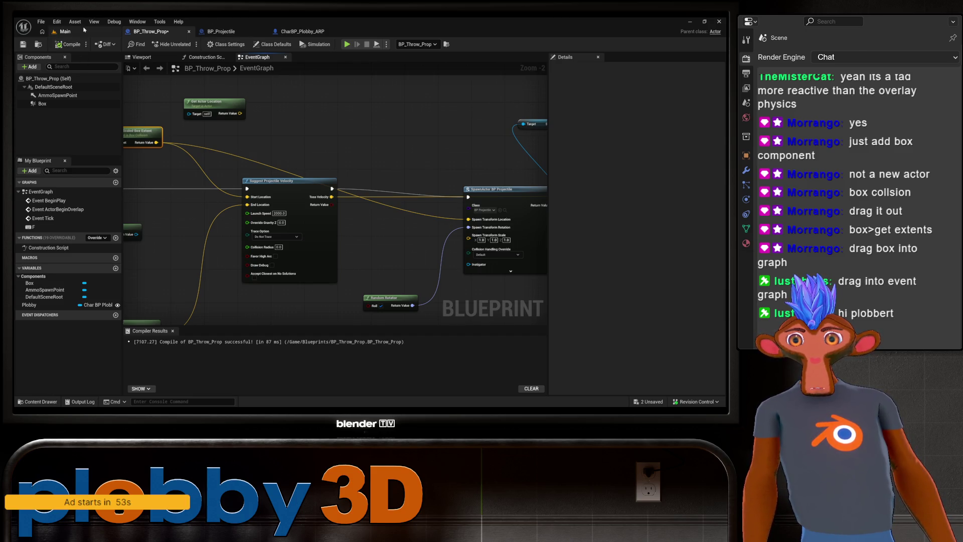
Rearrange the Box, extent and Get Actor Location nodes into a tidier layout.
drag(164, 173, 280, 162)
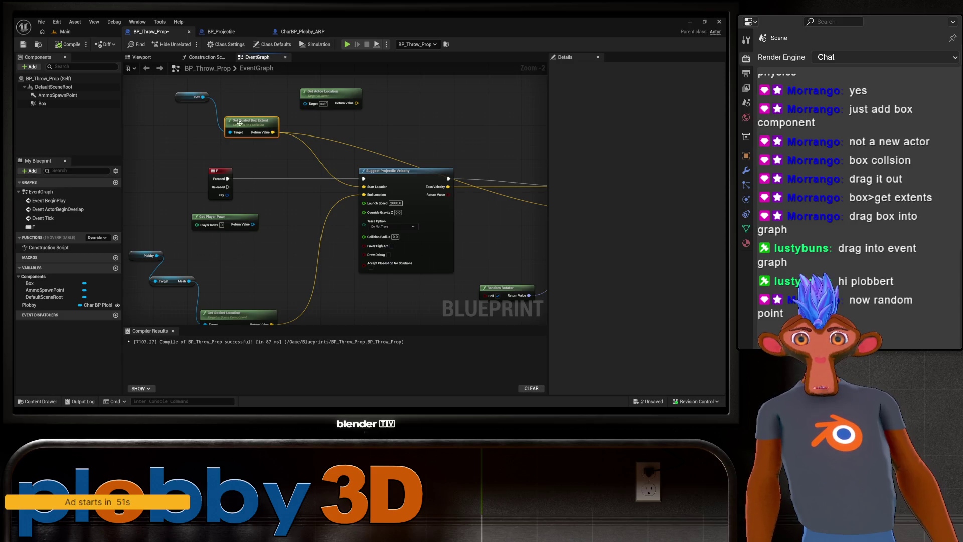
scroll(279, 182, down, 2)
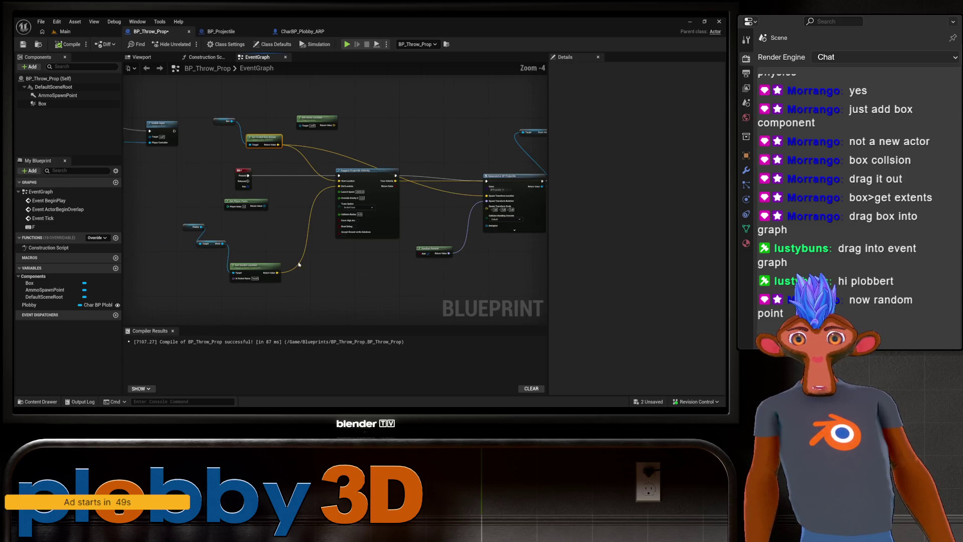
mouse_move(518, 159)
mouse_down()
mouse_move(225, 228)
mouse_move(311, 227)
mouse_move(331, 238)
mouse_move(271, 210)
mouse_move(235, 168)
mouse_up()
scroll(331, 238, up, 1)
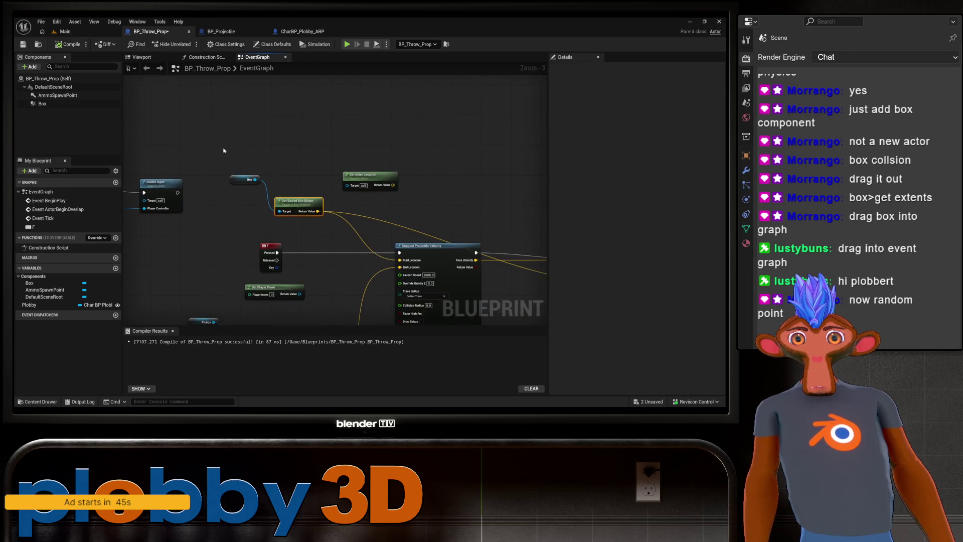
click(245, 179)
drag(299, 203, 239, 166)
drag(371, 174, 421, 106)
drag(329, 163, 290, 143)
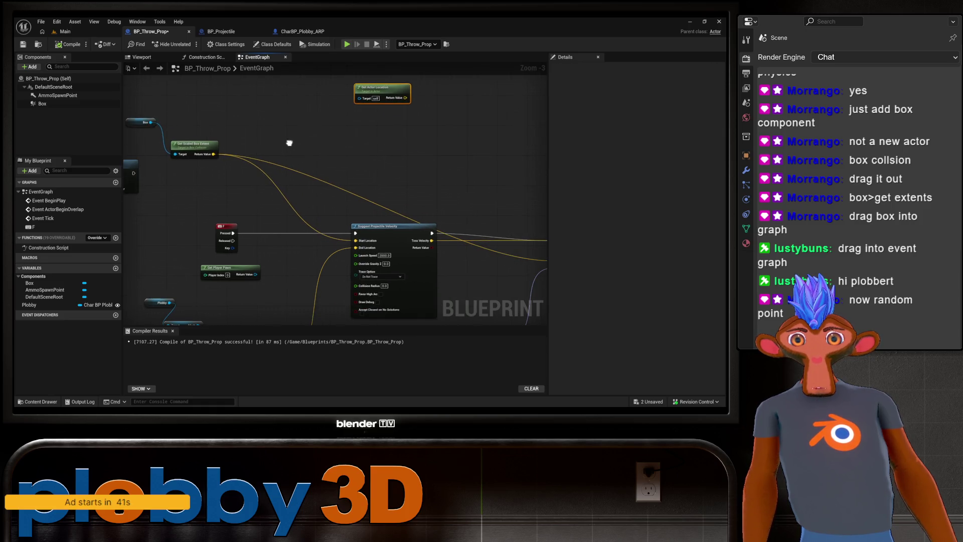
Break the extent output's links and feed a Random Point in Bounding Box into End Location.
right_click(211, 156)
click(236, 170)
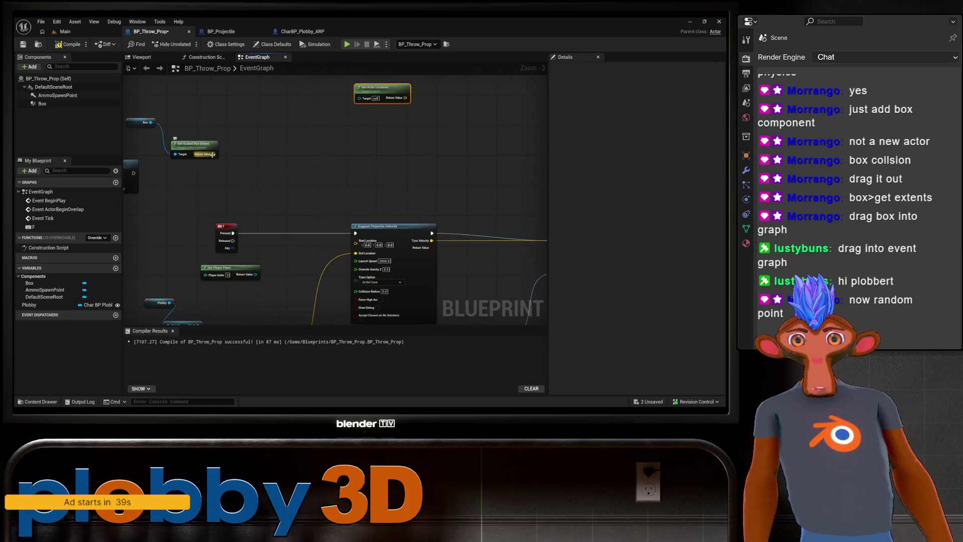
right_click(253, 160)
key(Escape)
drag(213, 158, 254, 162)
text(rand)
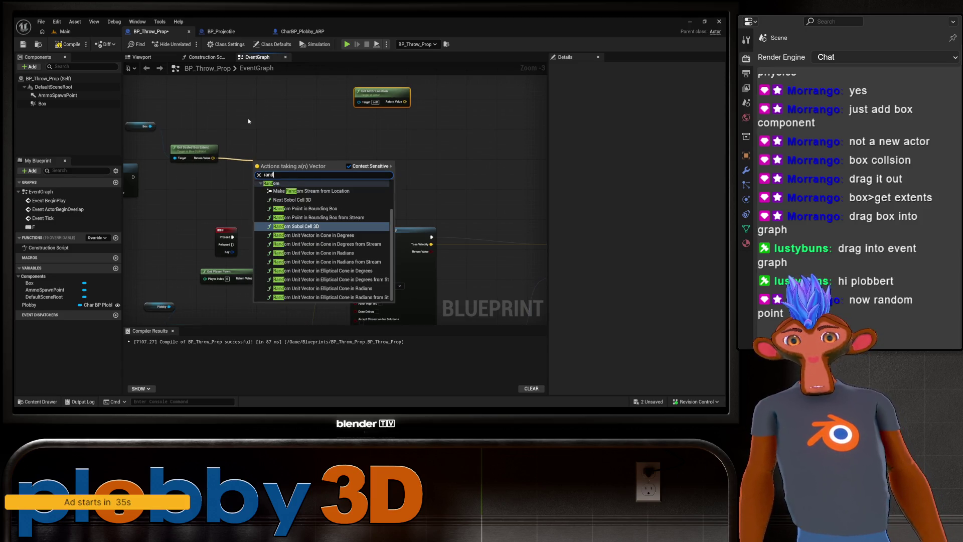
text(om poi)
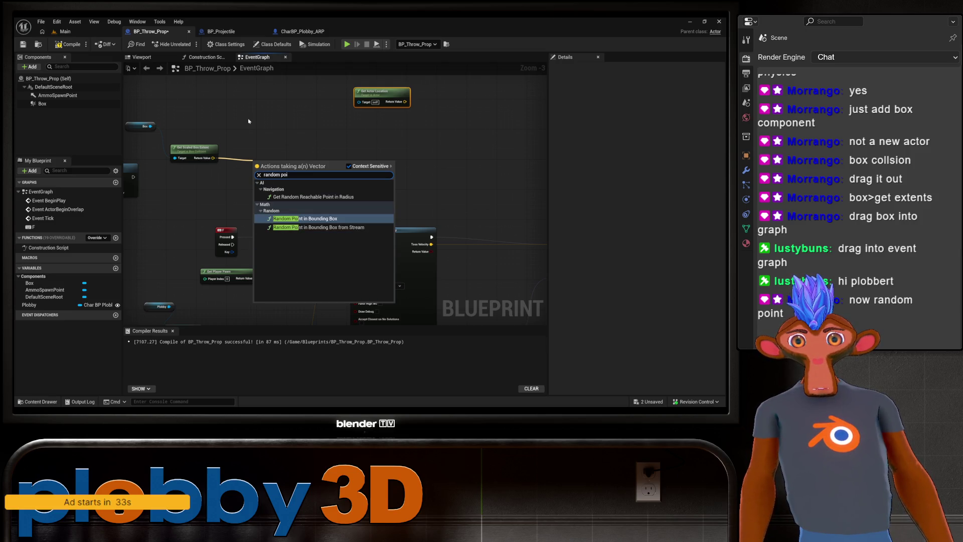
key(Return)
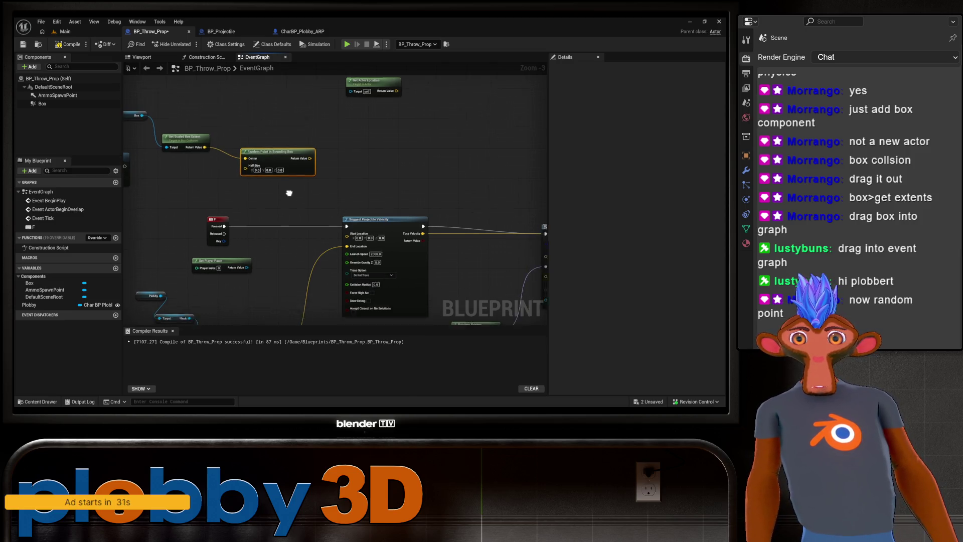
mouse_move(315, 155)
mouse_down()
mouse_move(372, 179)
mouse_move(352, 242)
mouse_up()
Compile and save BP_Throw_Prop with the new random-point wiring.
scroll(346, 162, down, 1)
scroll(276, 139, down, 1)
mouse_move(346, 161)
mouse_down()
mouse_move(276, 139)
mouse_move(293, 162)
mouse_move(367, 181)
mouse_up()
scroll(270, 139, up, 2)
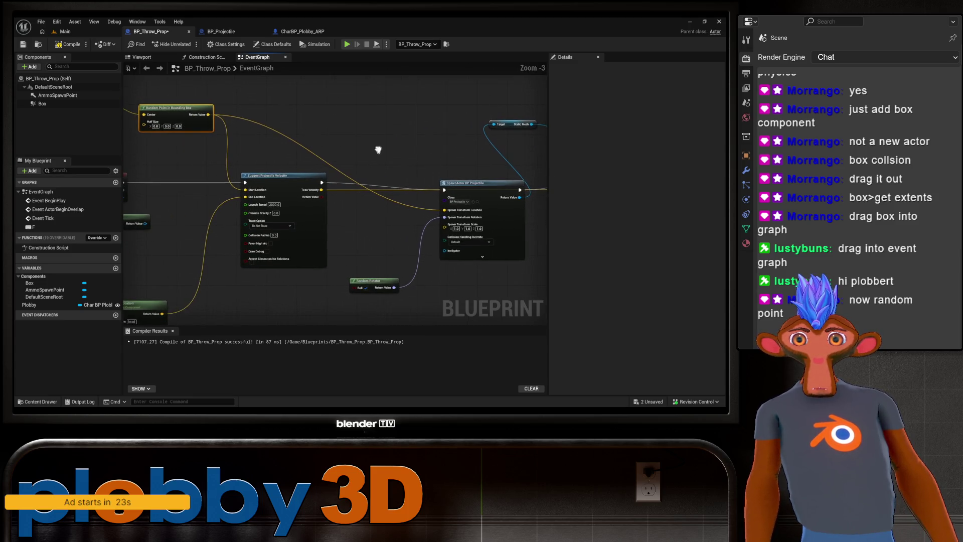
click(72, 45)
mouse_move(281, 102)
mouse_down()
mouse_move(301, 128)
mouse_move(229, 115)
mouse_up()
key(ctrl+s)
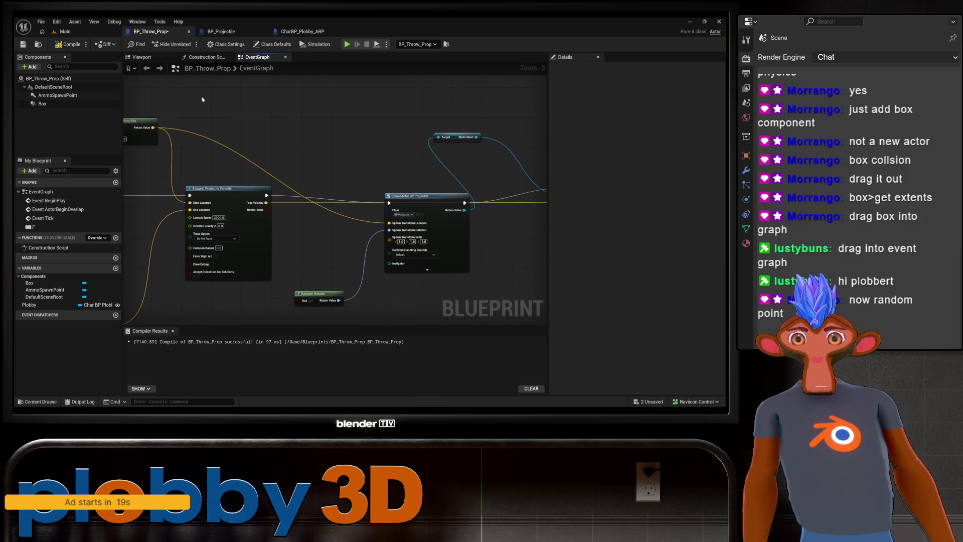
Recompile after dismissing a stray menu, review the spawn and impulse nodes, then go to Main.
click(75, 21)
mouse_move(94, 21)
click(374, 149)
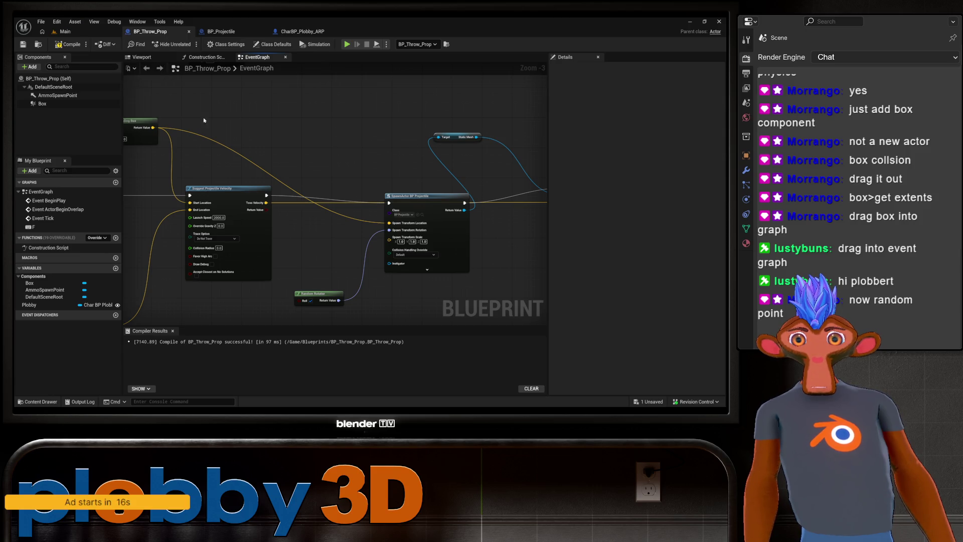
drag(204, 122, 366, 112)
click(71, 44)
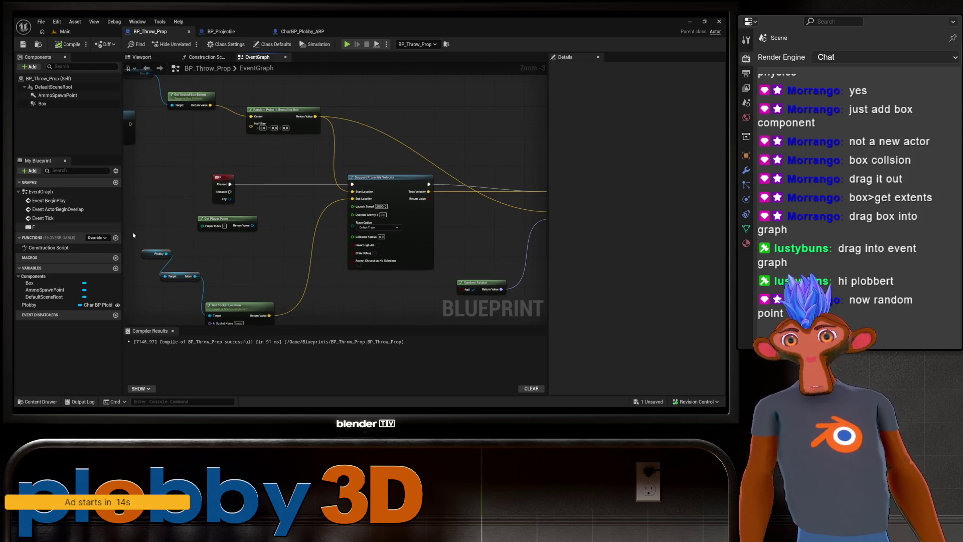
drag(366, 205, 231, 235)
scroll(254, 229, down, 1)
click(80, 31)
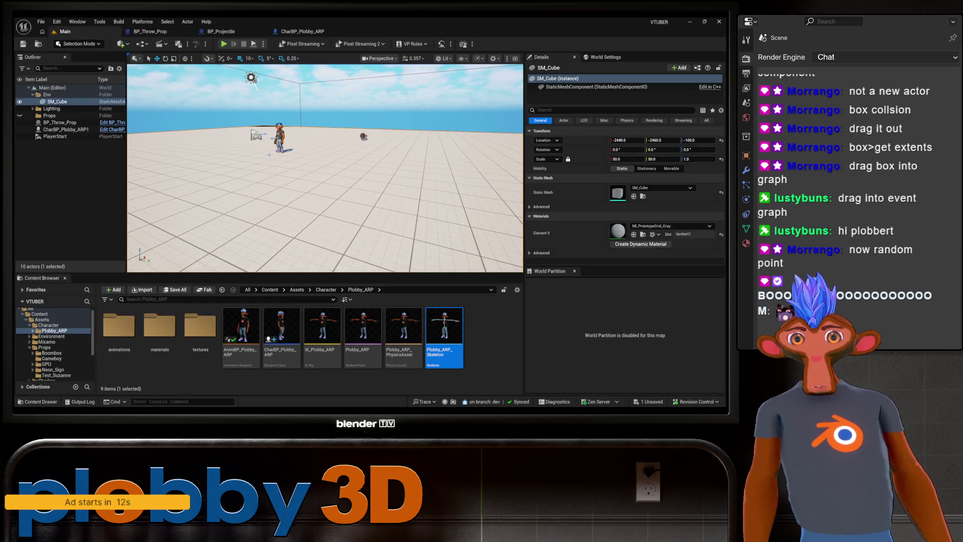
Frame SM_Cube with F, look around the level, and browse CharBP_Plobby_ARP's hit logic.
key(f)
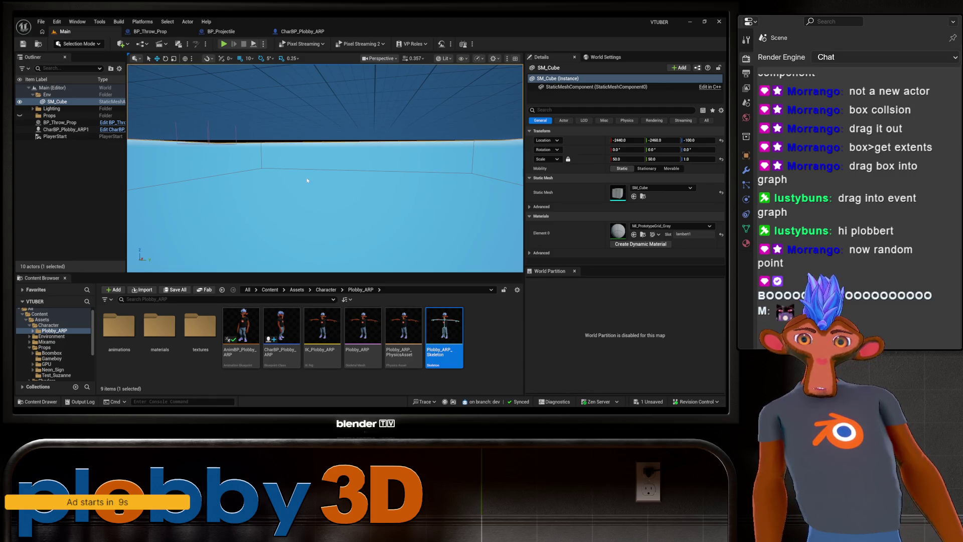
mouse_move(306, 177)
mouse_down()
mouse_move(301, 125)
mouse_move(301, 166)
mouse_move(306, 150)
mouse_move(314, 157)
mouse_up()
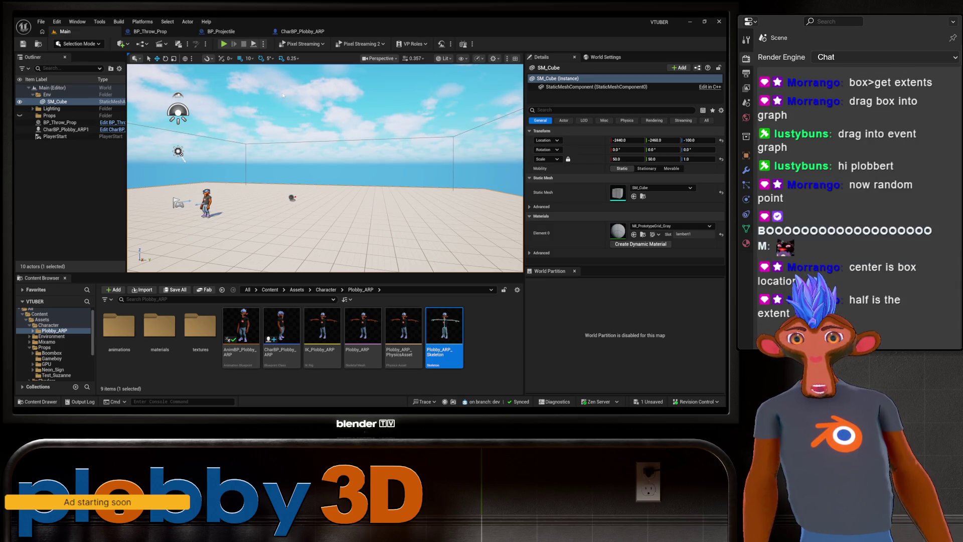
click(301, 31)
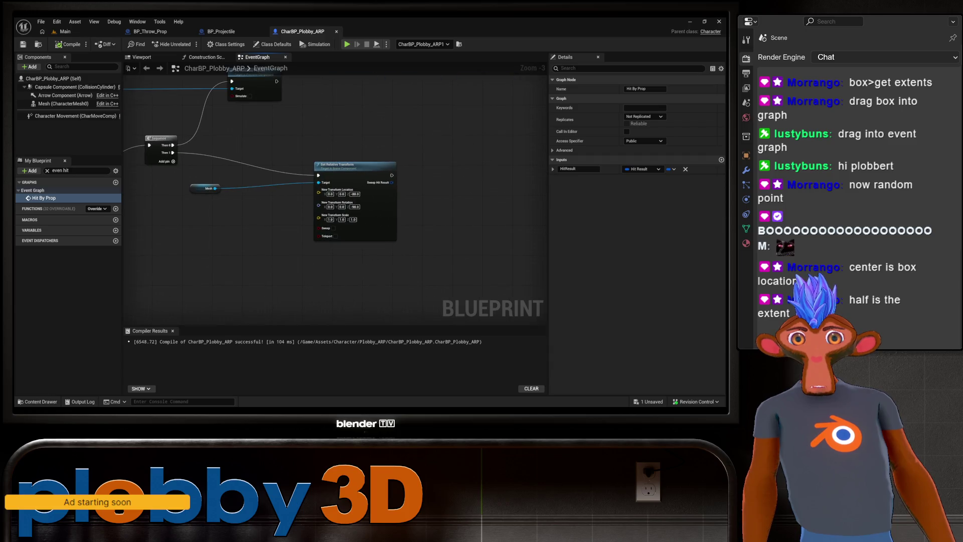
scroll(247, 258, down, 3)
scroll(350, 269, up, 5)
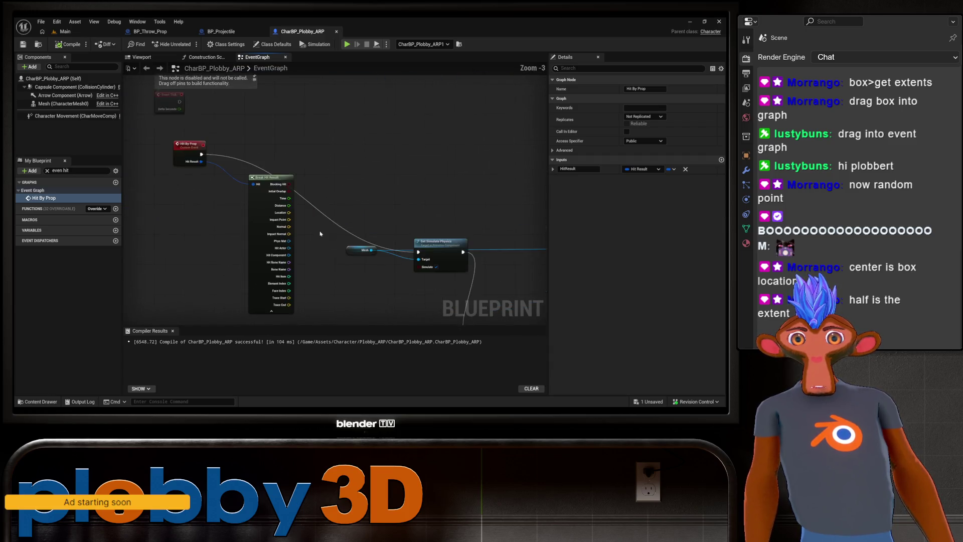
scroll(351, 269, down, 3)
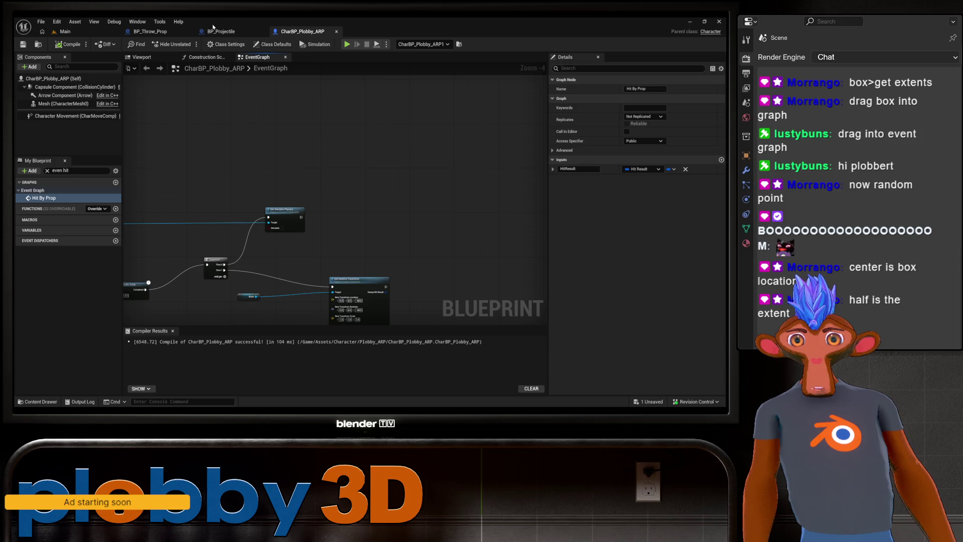
click(151, 31)
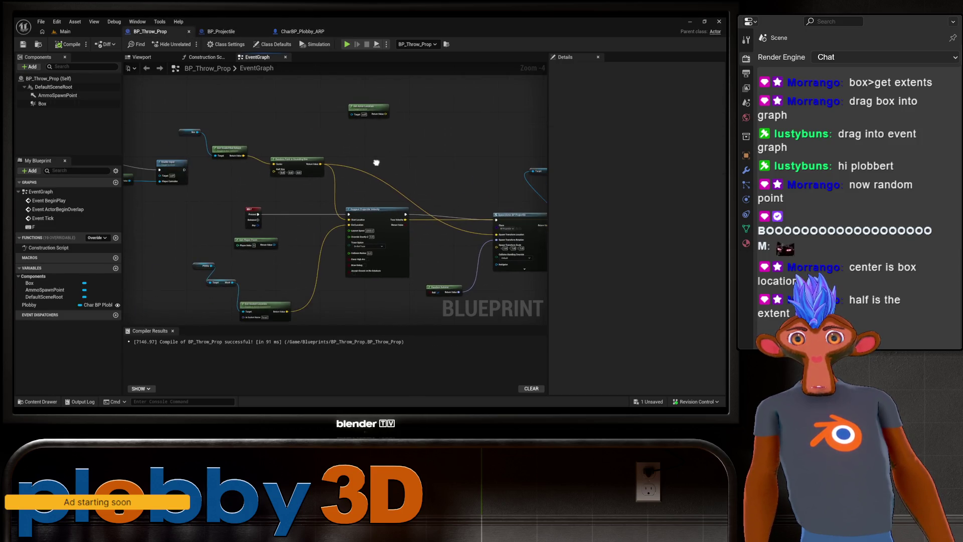
Try adding a Get World Location node from the Box pin, then delete it.
scroll(290, 174, up, 3)
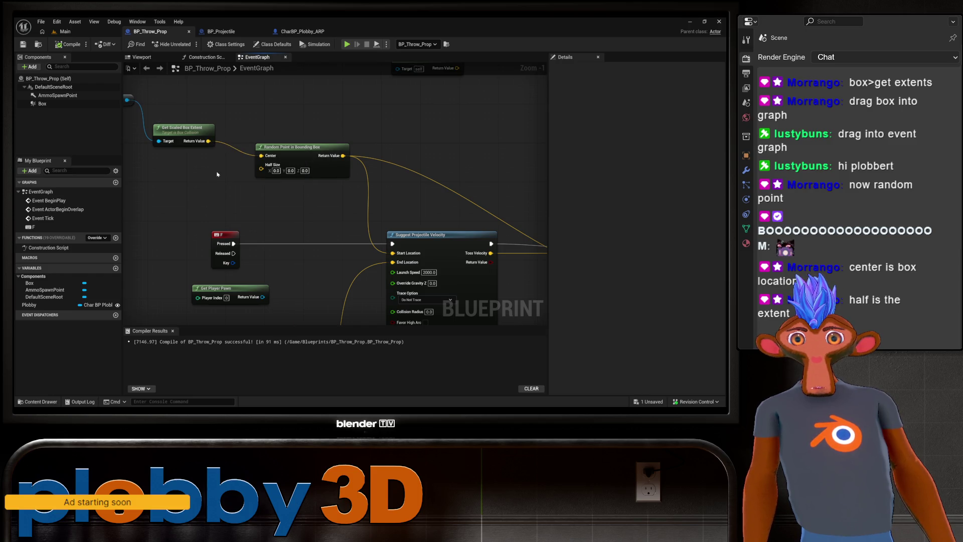
mouse_move(324, 198)
mouse_down()
mouse_move(324, 176)
mouse_move(287, 159)
mouse_up()
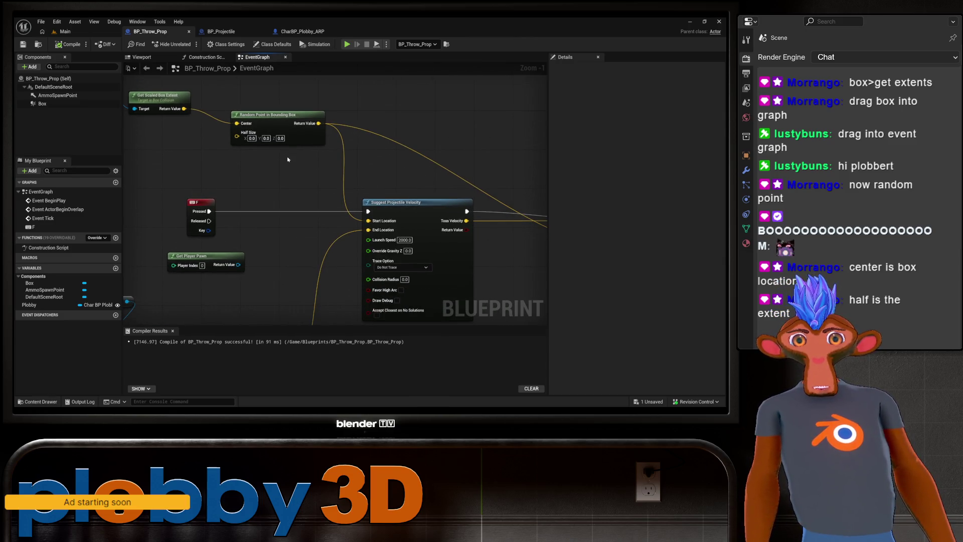
mouse_move(216, 172)
mouse_down()
mouse_move(308, 166)
mouse_move(344, 230)
mouse_move(365, 242)
mouse_up()
mouse_move(307, 169)
mouse_down()
mouse_move(292, 203)
mouse_move(282, 193)
mouse_up()
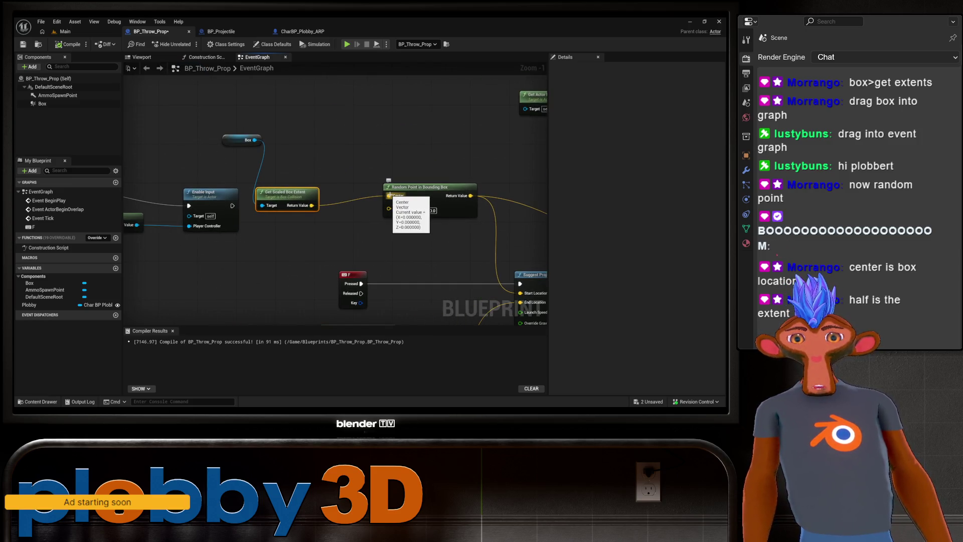
drag(254, 140, 302, 142)
text(get locatio)
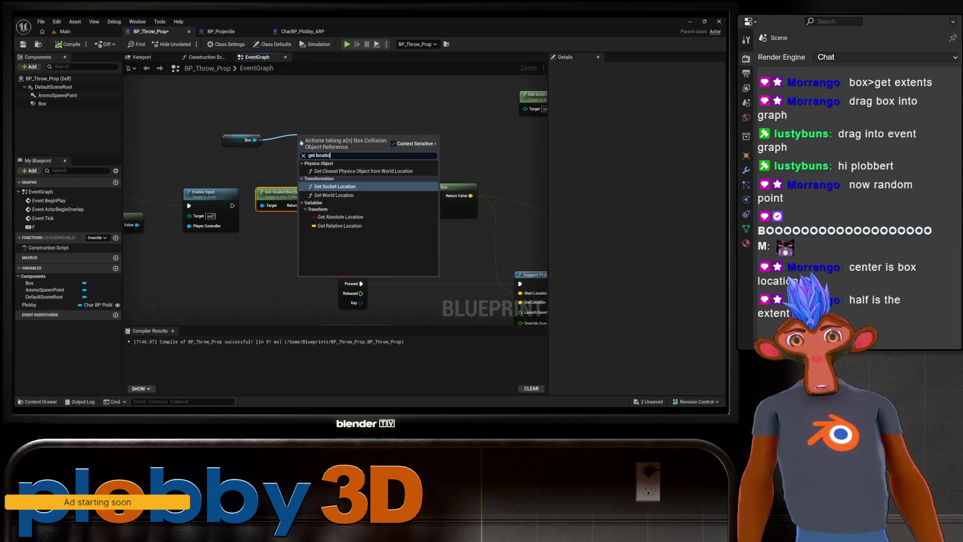
click(345, 196)
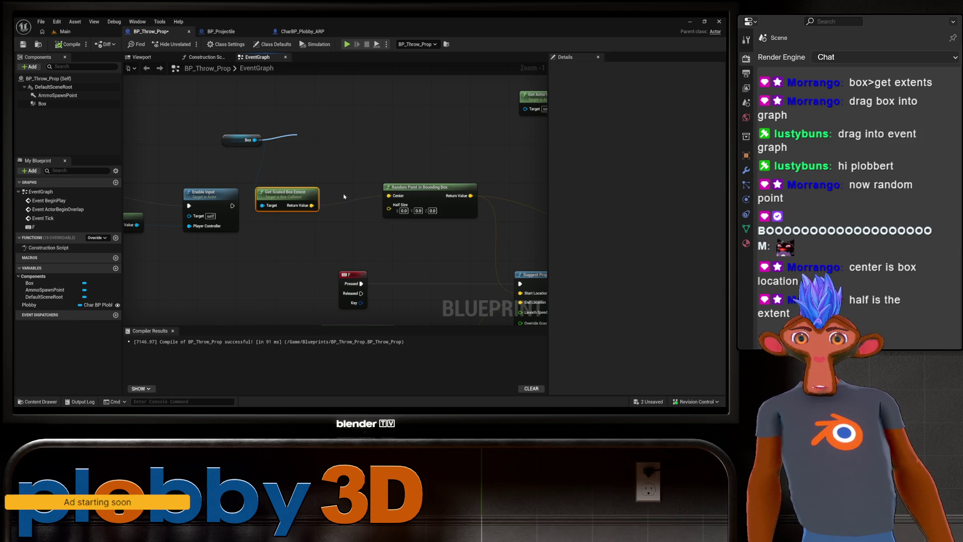
mouse_move(357, 153)
mouse_down()
mouse_move(391, 208)
mouse_move(301, 132)
mouse_move(375, 175)
mouse_move(365, 166)
mouse_up()
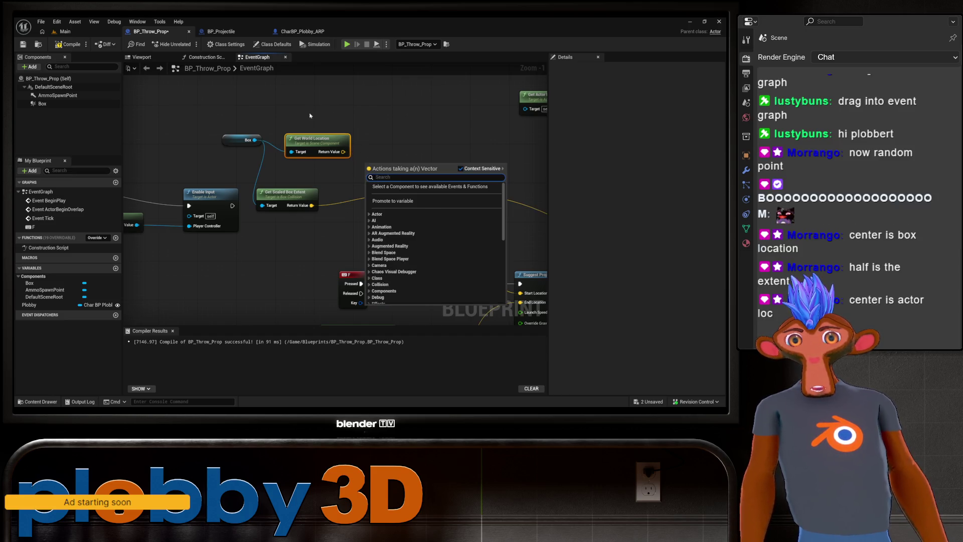
key(Escape)
click(302, 138)
key(Delete)
Search the action list for 'get actor loc', then switch to the Main level editor.
right_click(312, 146)
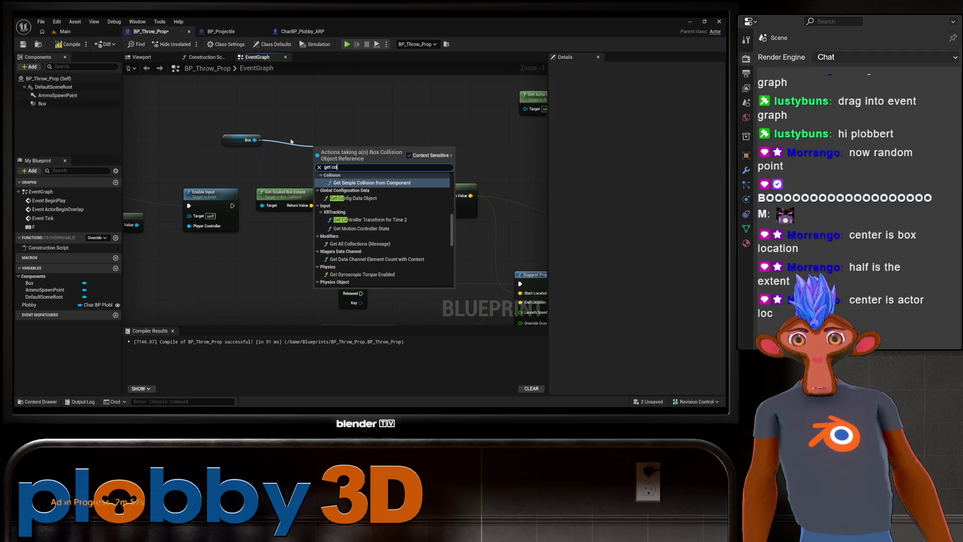
click(298, 141)
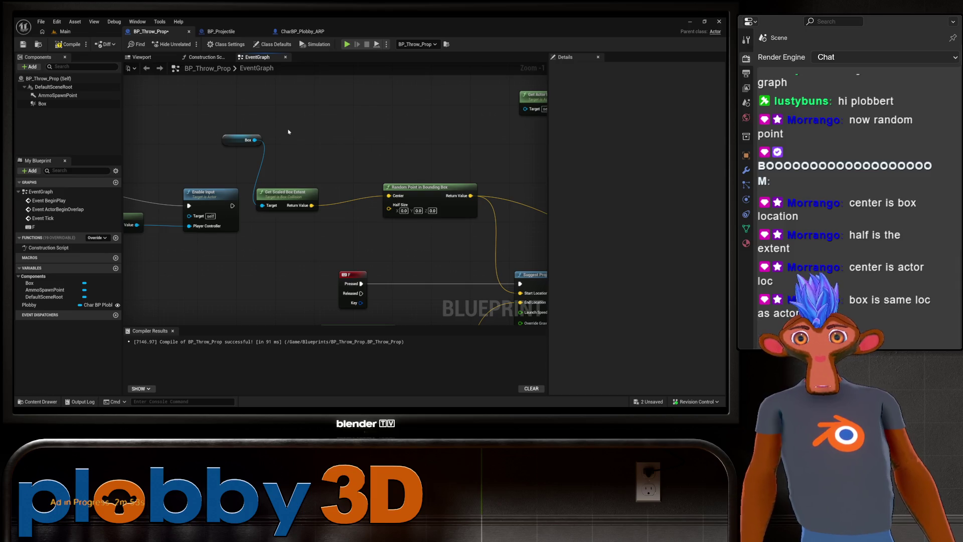
right_click(318, 140)
text(get actor loc)
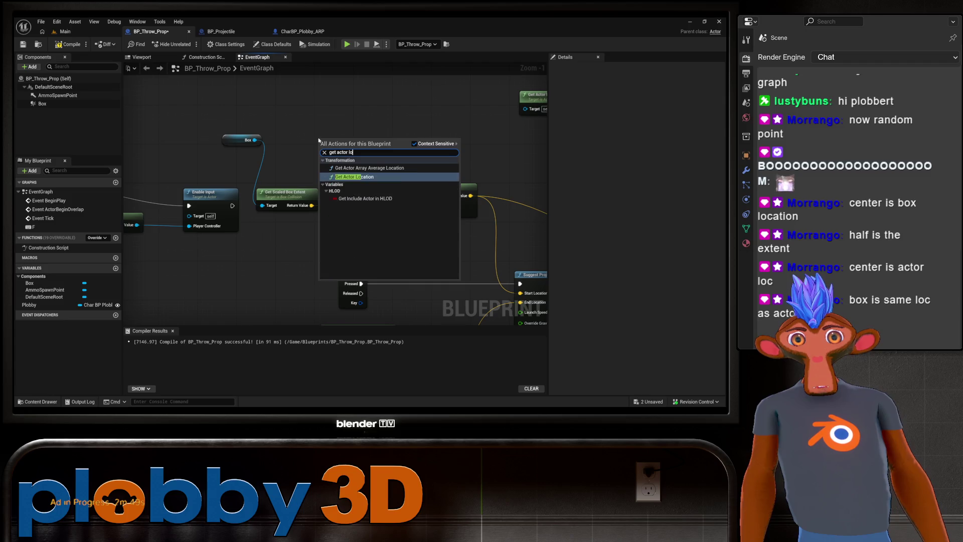
click(60, 31)
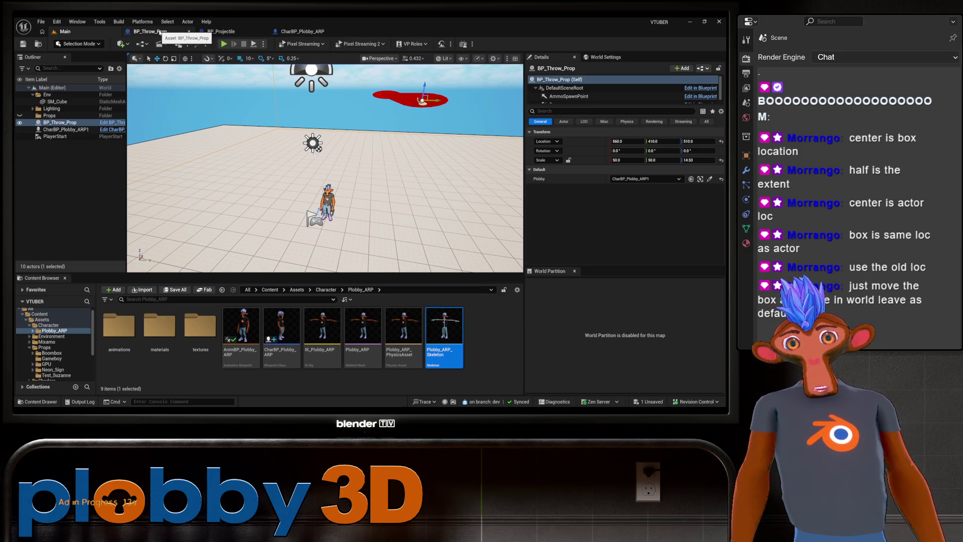
Frame BP_Throw_Prop in the level viewport, then survey its event graph from Suggest Projectile Velocity to the Box nodes.
key(f)
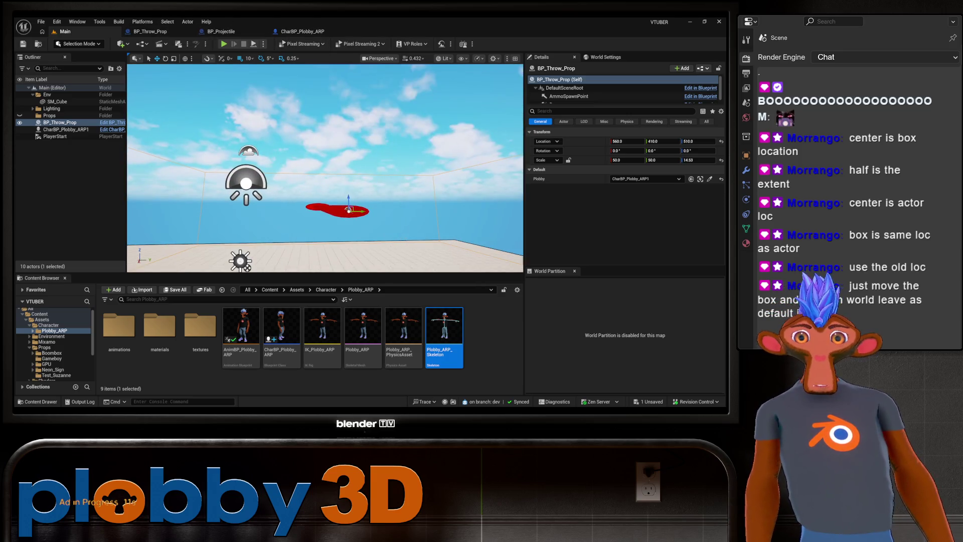
click(150, 31)
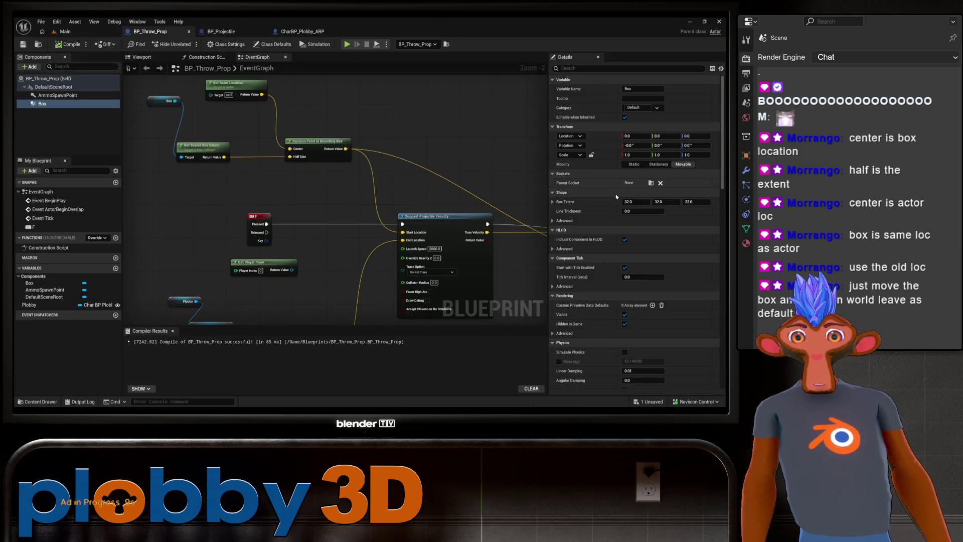
scroll(381, 187, down, 2)
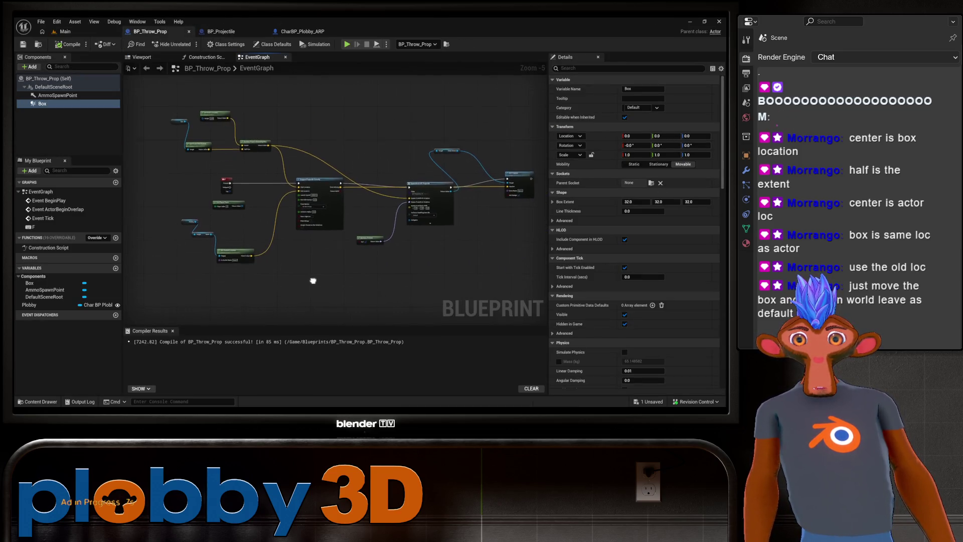
scroll(294, 212, up, 2)
scroll(294, 212, up, 2)
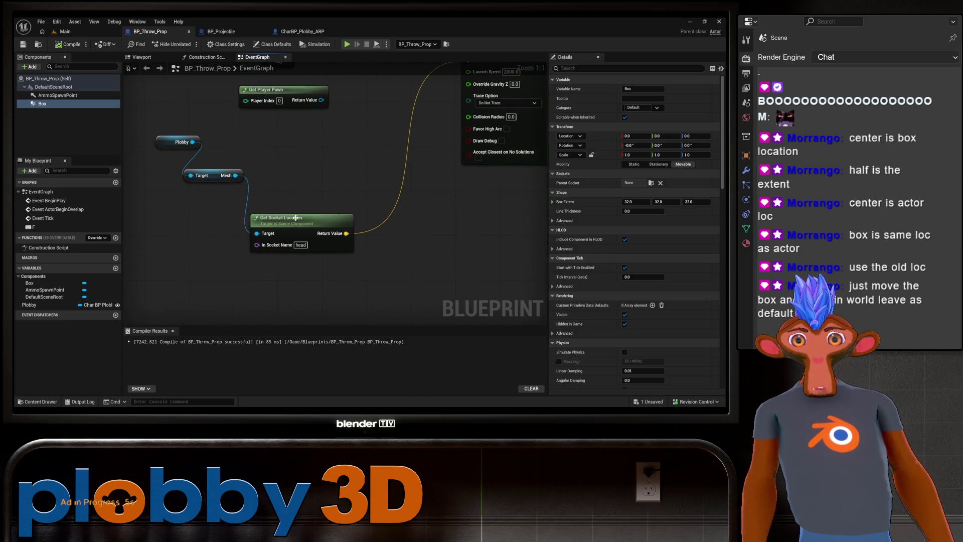
drag(515, 216, 346, 285)
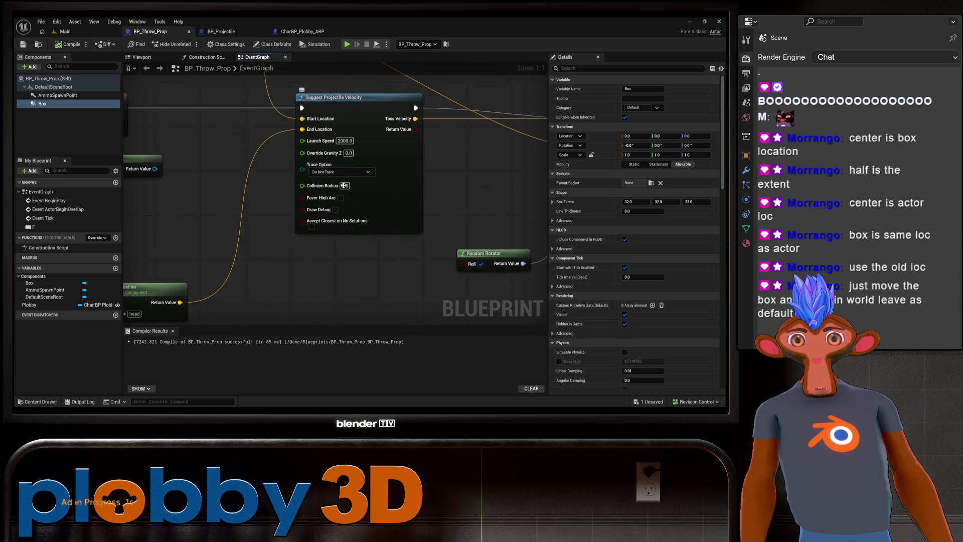
mouse_move(452, 178)
mouse_down()
mouse_move(292, 210)
mouse_move(235, 196)
mouse_up()
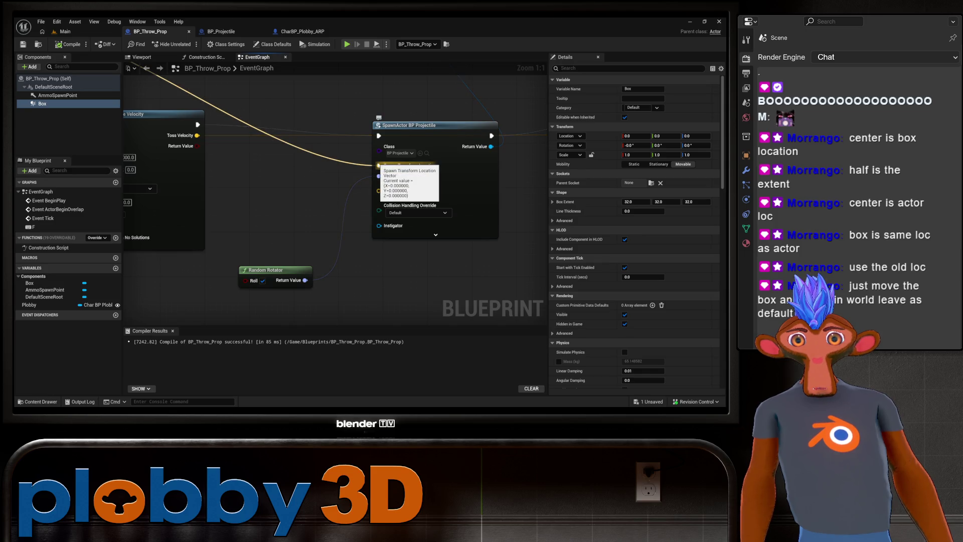
drag(301, 171, 539, 317)
mouse_move(249, 249)
mouse_down()
mouse_move(342, 234)
mouse_move(346, 282)
mouse_up()
Reposition the SpawnActor BP Projectile node and review the F key, Get Player Pawn and bounding-box nodes.
scroll(366, 114, down, 3)
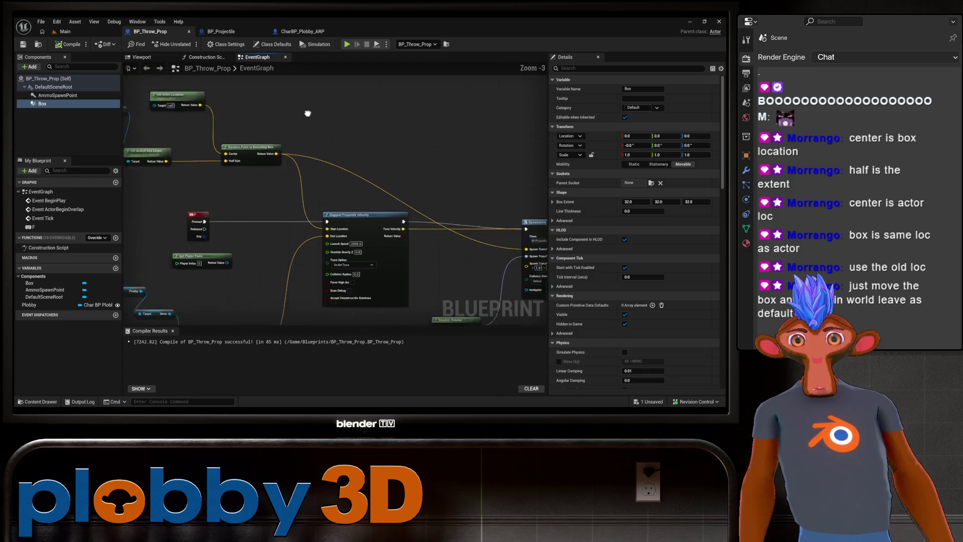
mouse_move(376, 164)
mouse_down()
mouse_move(295, 88)
mouse_move(257, 83)
mouse_move(277, 114)
mouse_move(341, 124)
mouse_move(429, 158)
mouse_move(167, 112)
mouse_up()
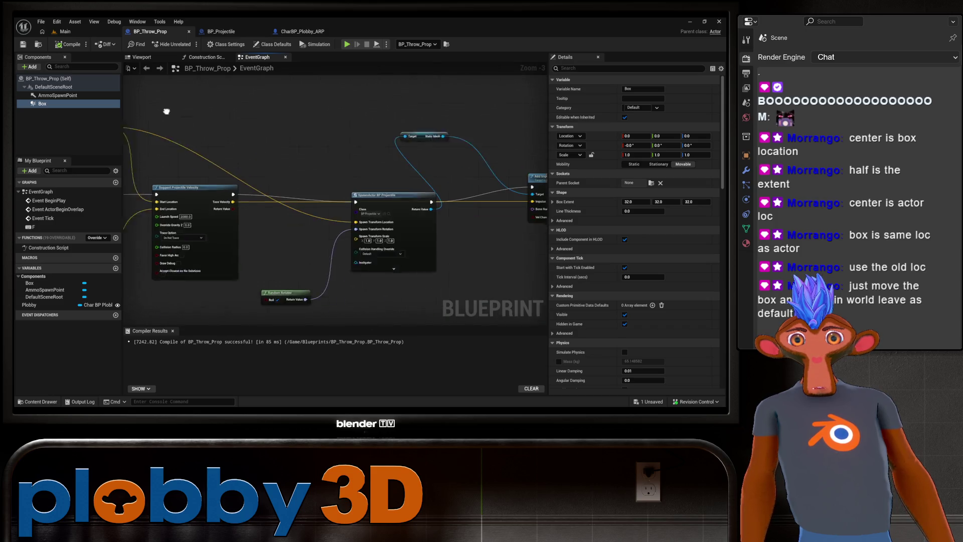
scroll(301, 256, up, 2)
mouse_move(368, 306)
mouse_down()
mouse_move(338, 280)
mouse_move(350, 254)
mouse_move(194, 279)
mouse_up()
drag(327, 221, 330, 245)
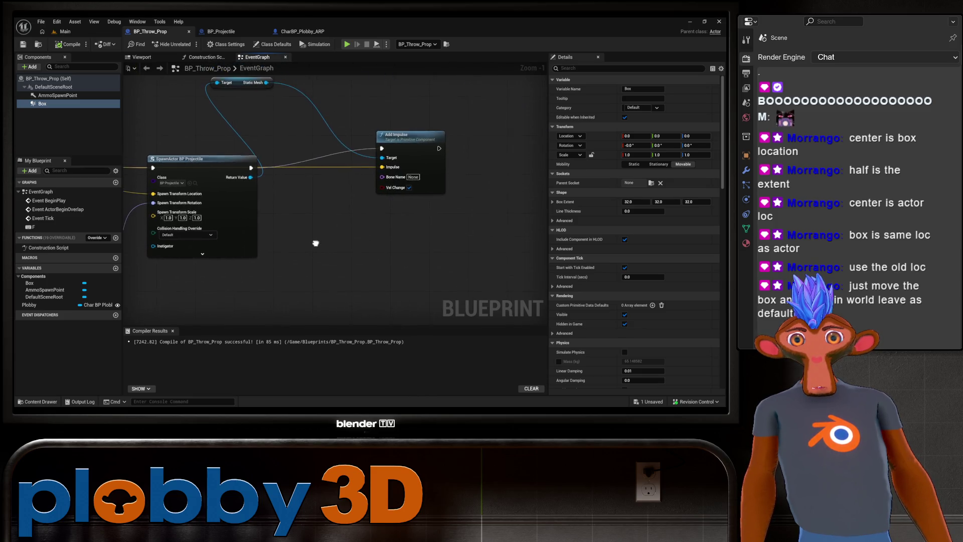
mouse_move(246, 251)
mouse_down()
mouse_move(360, 284)
mouse_move(382, 281)
mouse_move(301, 292)
mouse_move(342, 179)
mouse_up()
scroll(301, 292, up, 1)
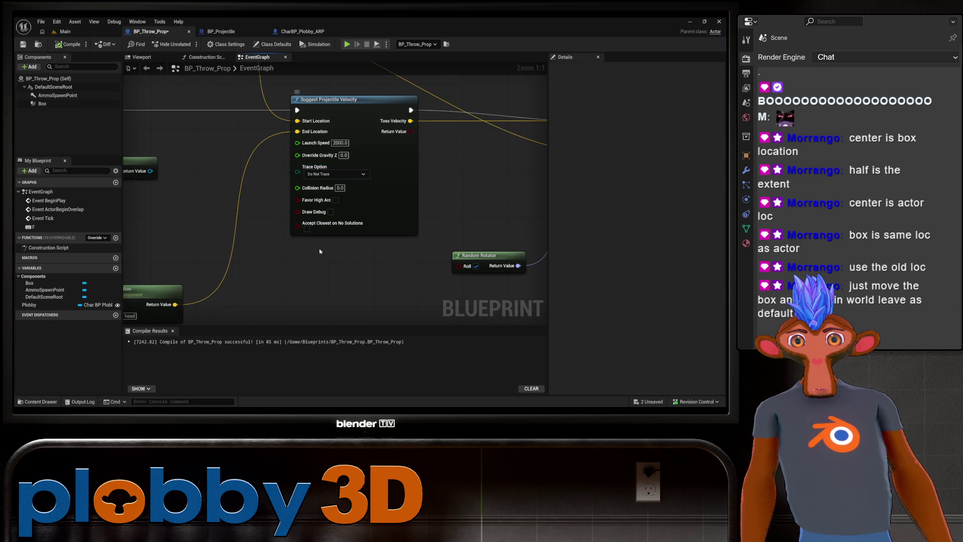
drag(327, 254, 284, 240)
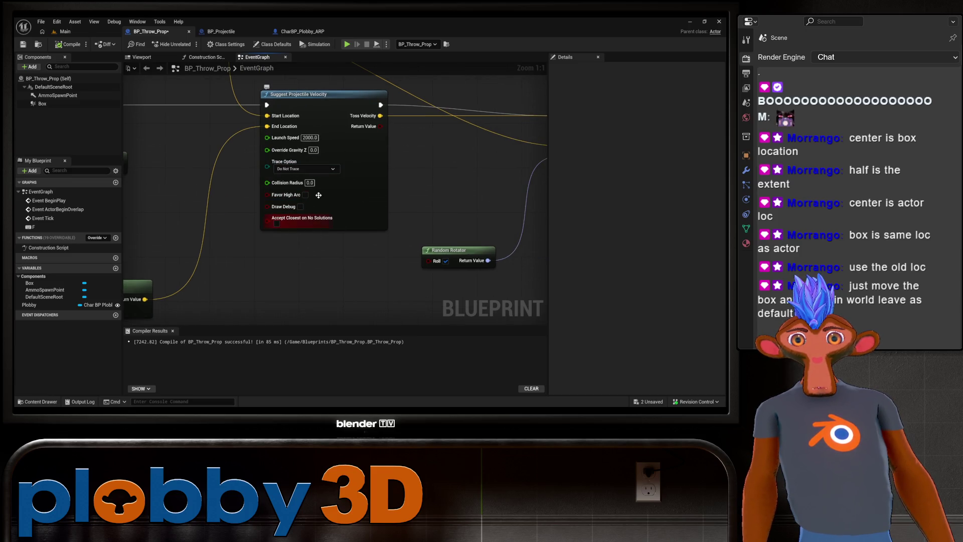
scroll(292, 262, down, 1)
mouse_move(264, 87)
mouse_down()
mouse_move(295, 141)
mouse_move(280, 156)
mouse_move(316, 209)
mouse_up()
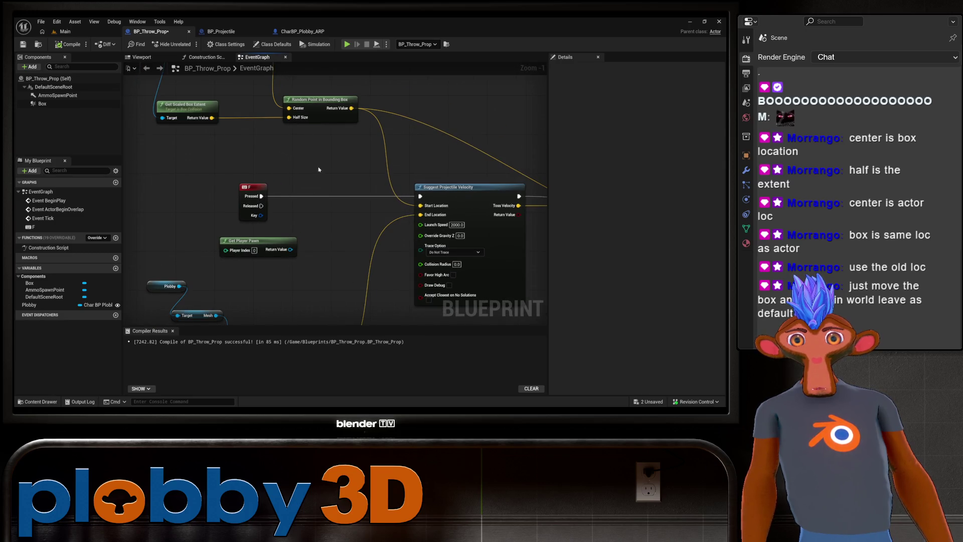
drag(315, 172, 266, 140)
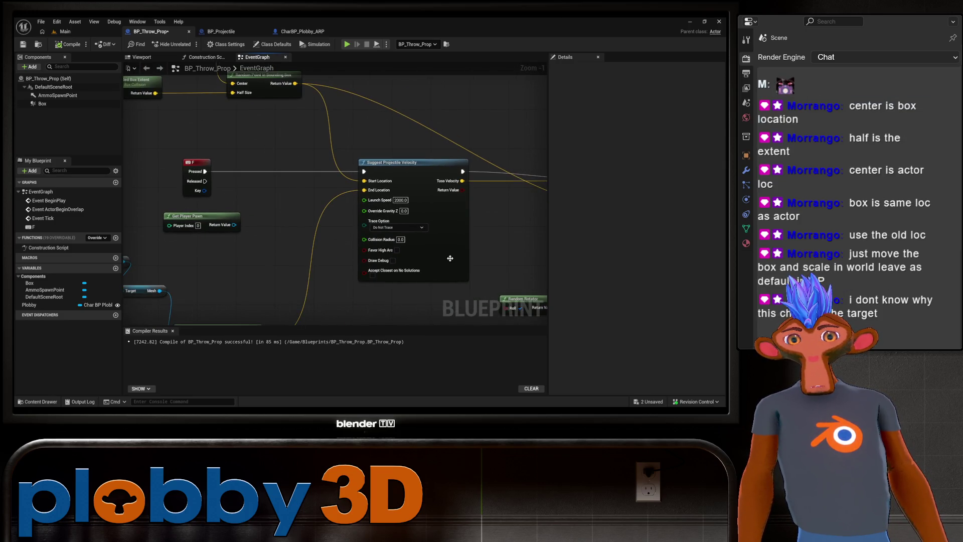
drag(403, 163, 271, 159)
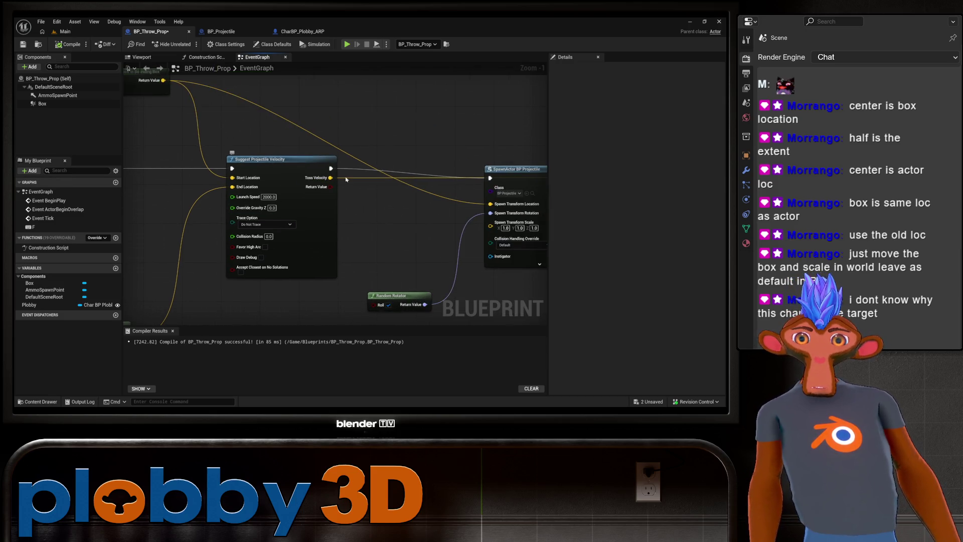
scroll(338, 182, down, 1)
drag(338, 183, 354, 226)
scroll(385, 152, down, 2)
scroll(386, 151, up, 1)
Check the Suggest Projectile Velocity, SpawnActor and Random Rotator wiring in the event graph.
right_click(385, 152)
key(Escape)
scroll(367, 146, down, 1)
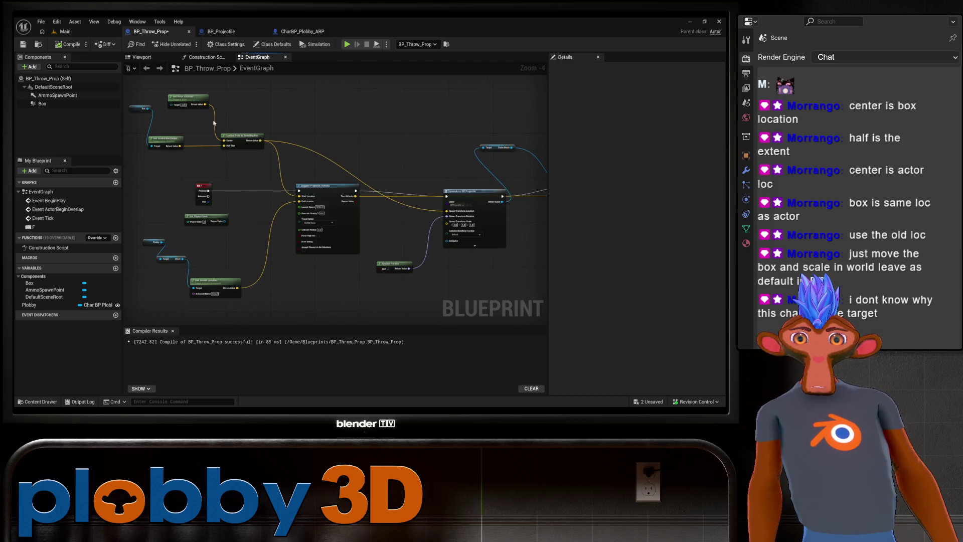
mouse_move(228, 139)
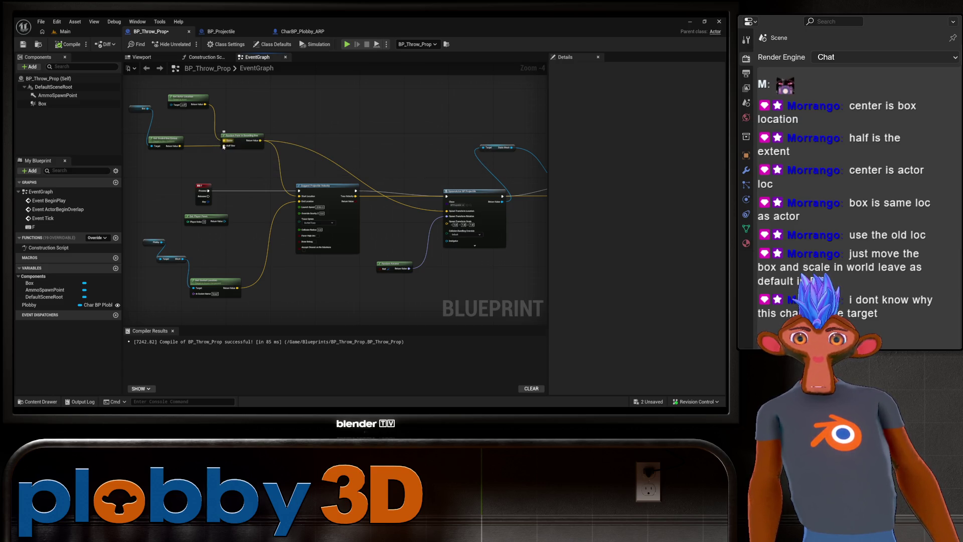
mouse_move(182, 139)
mouse_move(189, 96)
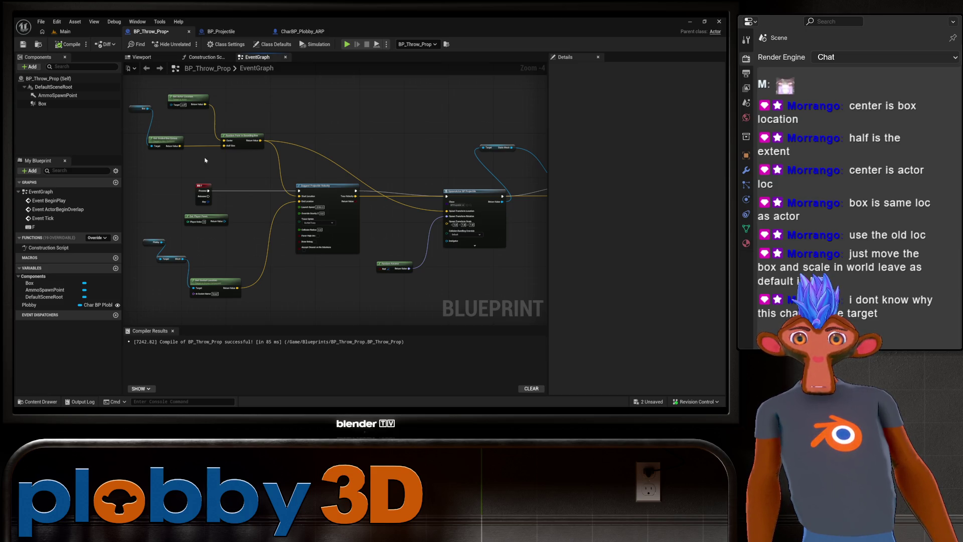
mouse_move(441, 214)
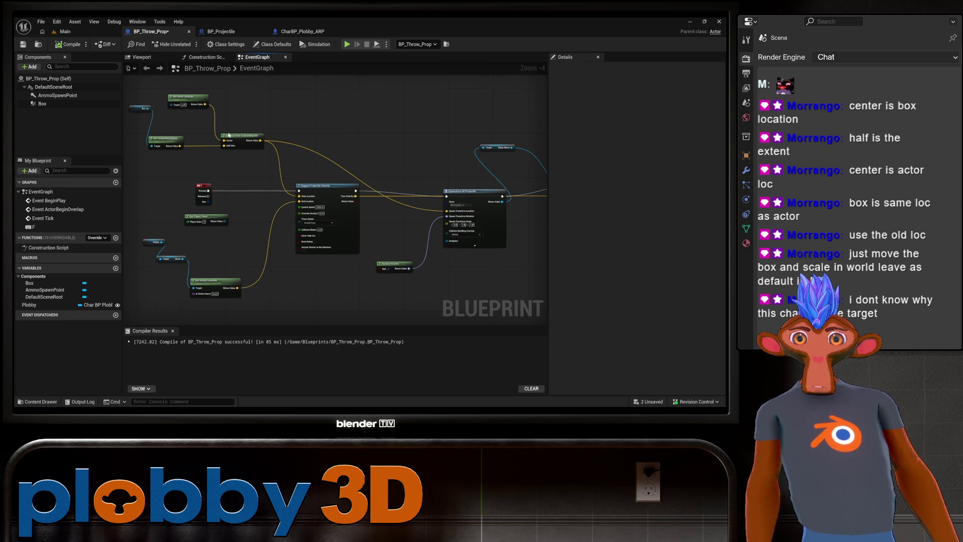
scroll(302, 274, up, 3)
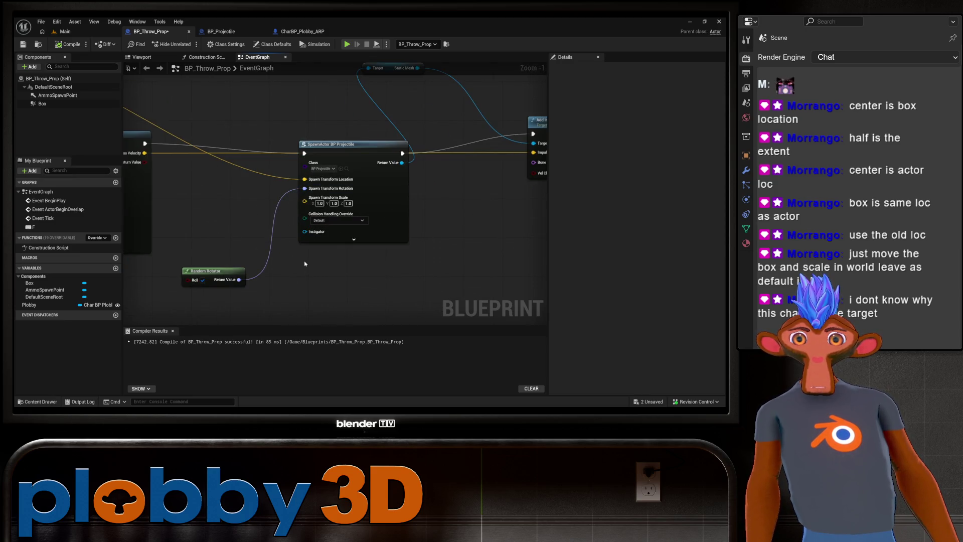
scroll(352, 271, up, 1)
mouse_move(351, 271)
mouse_down()
mouse_move(405, 279)
mouse_move(341, 305)
mouse_up()
scroll(329, 132, down, 1)
mouse_move(343, 119)
mouse_down()
mouse_move(330, 131)
mouse_move(362, 196)
mouse_up()
scroll(329, 132, down, 2)
scroll(353, 158, up, 3)
scroll(352, 160, down, 4)
scroll(366, 201, up, 1)
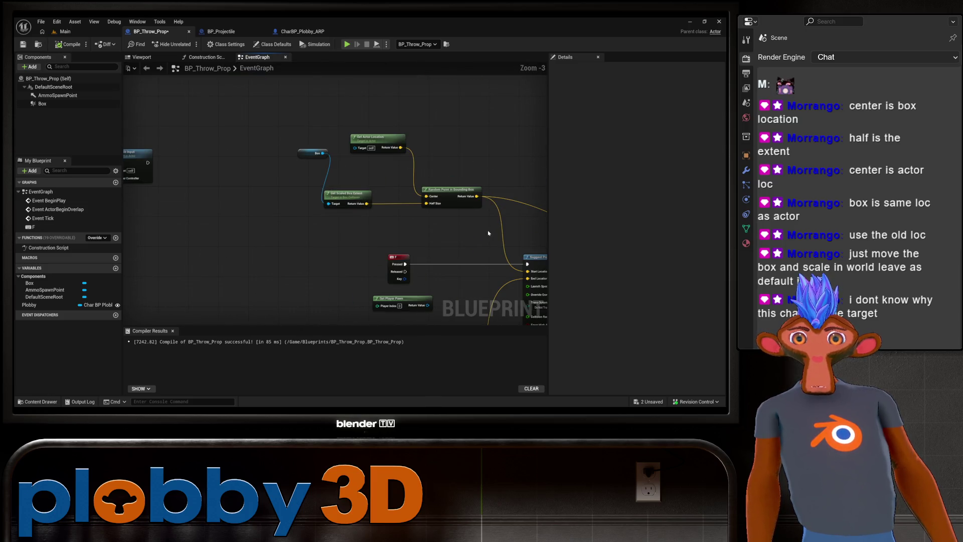
drag(488, 233, 360, 231)
mouse_move(413, 195)
mouse_down()
mouse_move(279, 142)
mouse_move(449, 62)
mouse_up()
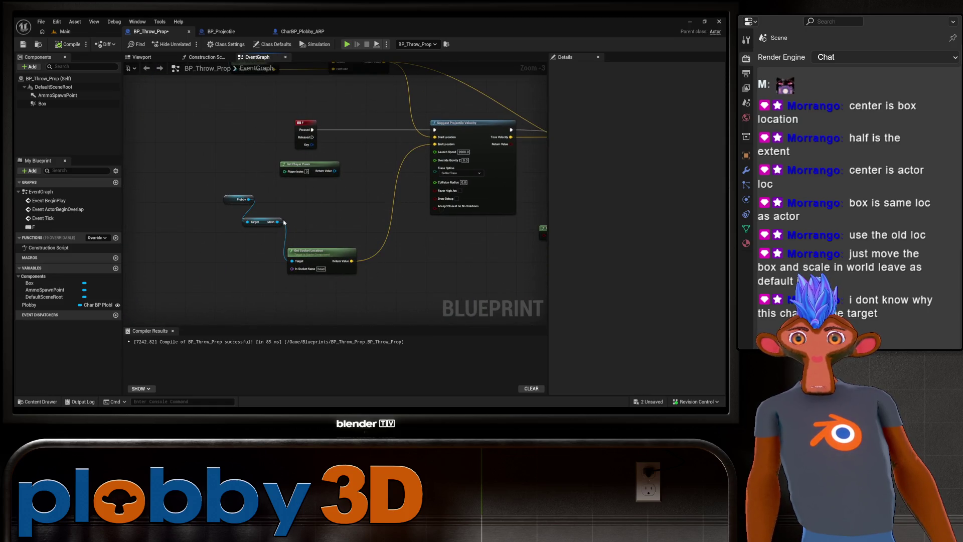
mouse_move(260, 224)
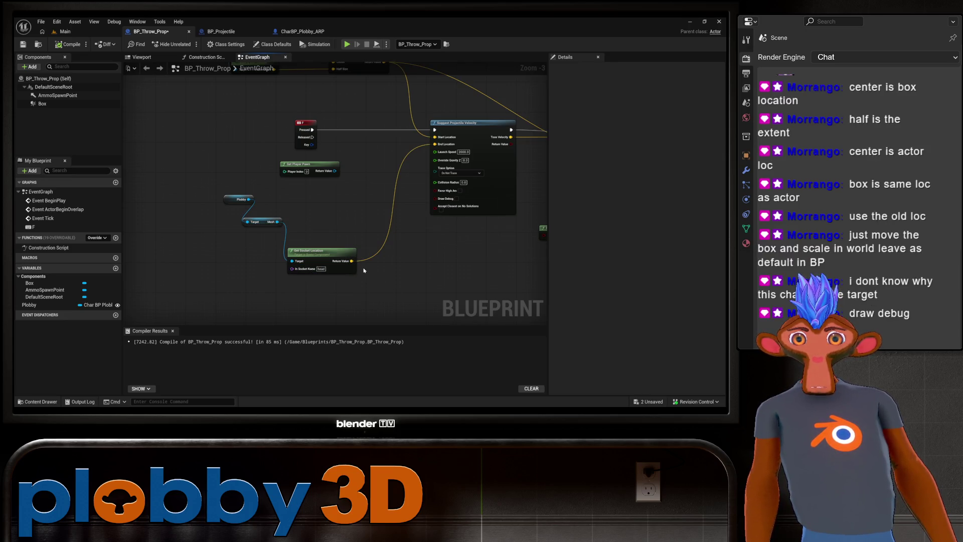
drag(410, 255, 172, 273)
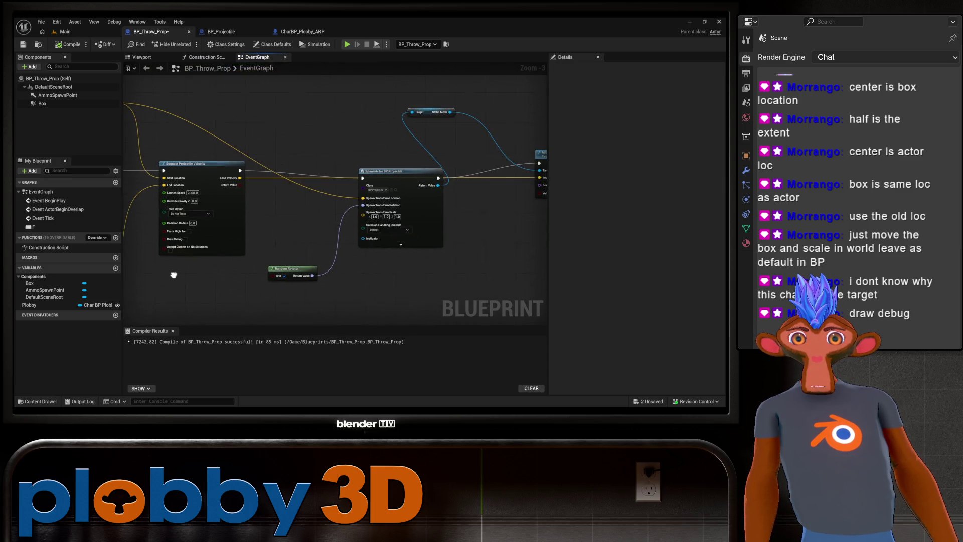
Enable Draw Debug on Suggest Projectile Velocity, undo the accidental Accept Closest pin promotion, and compile.
click(185, 242)
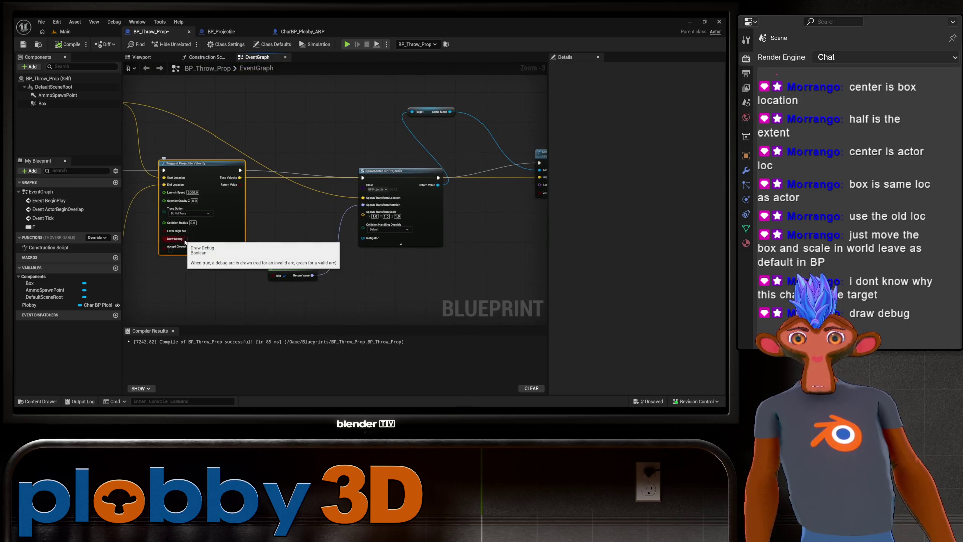
click(187, 240)
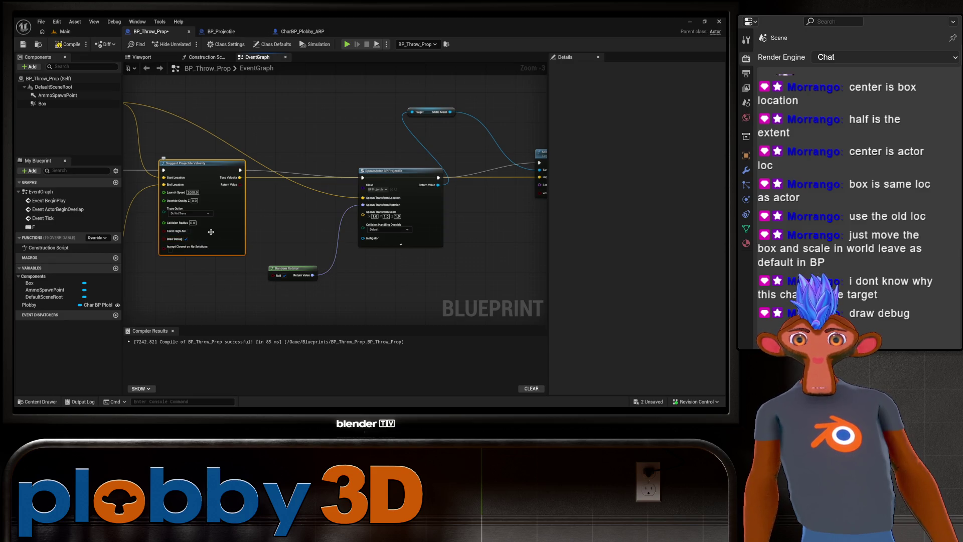
right_click(182, 251)
click(206, 277)
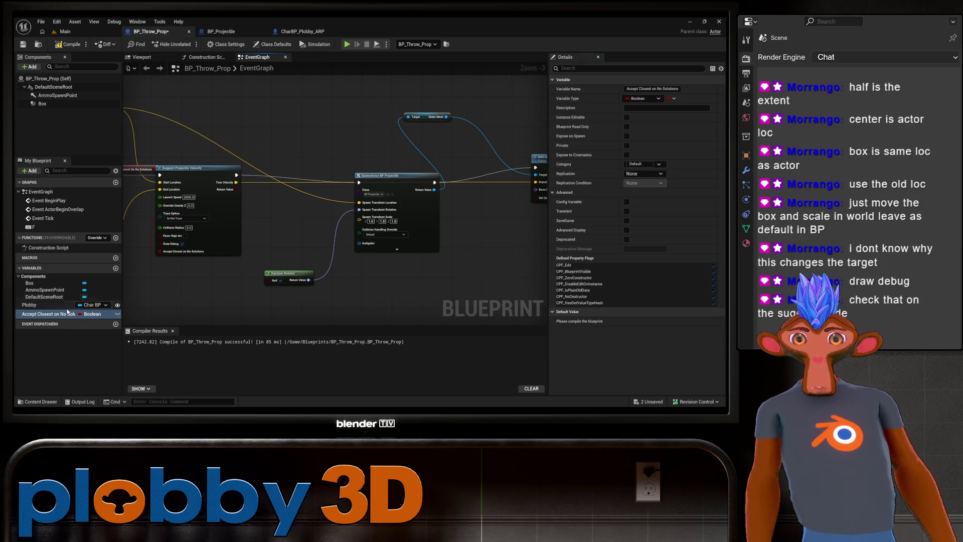
key(ctrl+z)
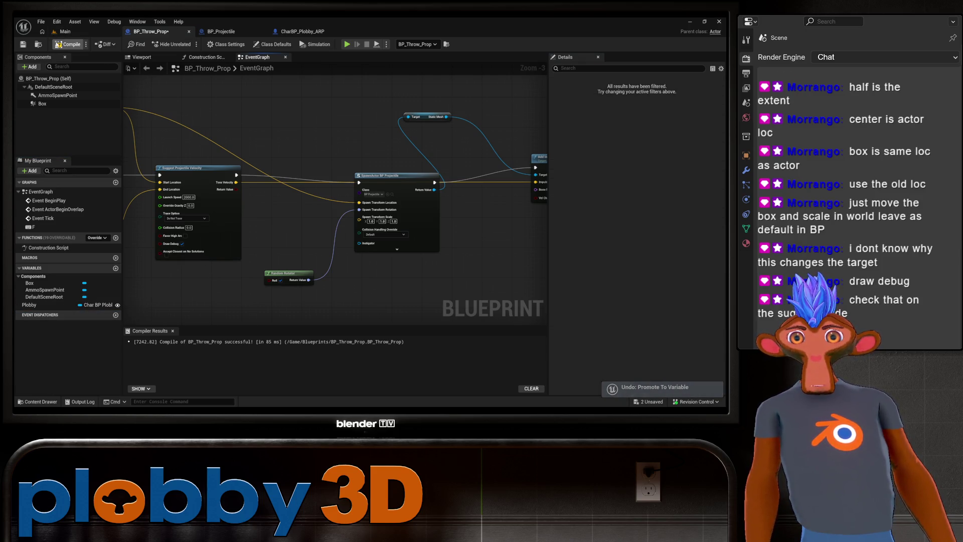
click(69, 44)
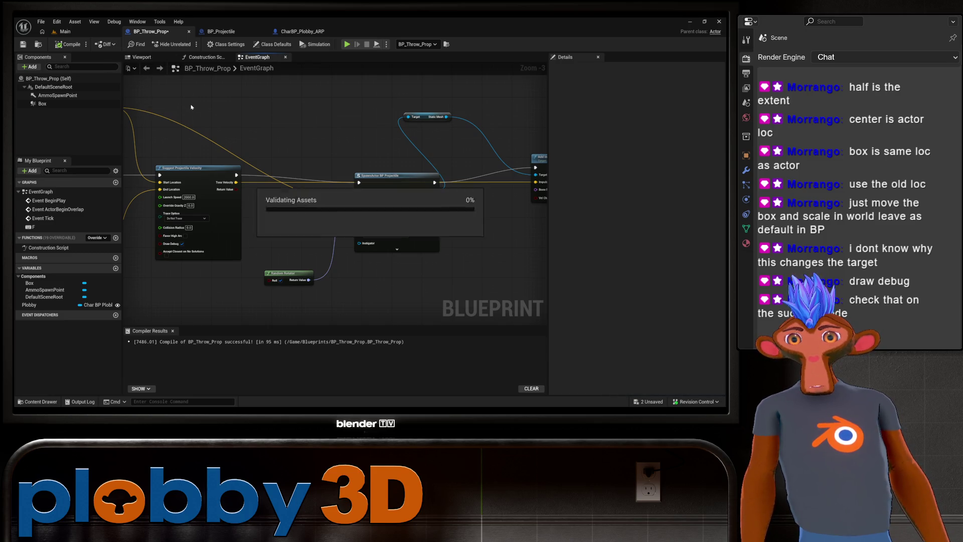
drag(186, 119, 256, 105)
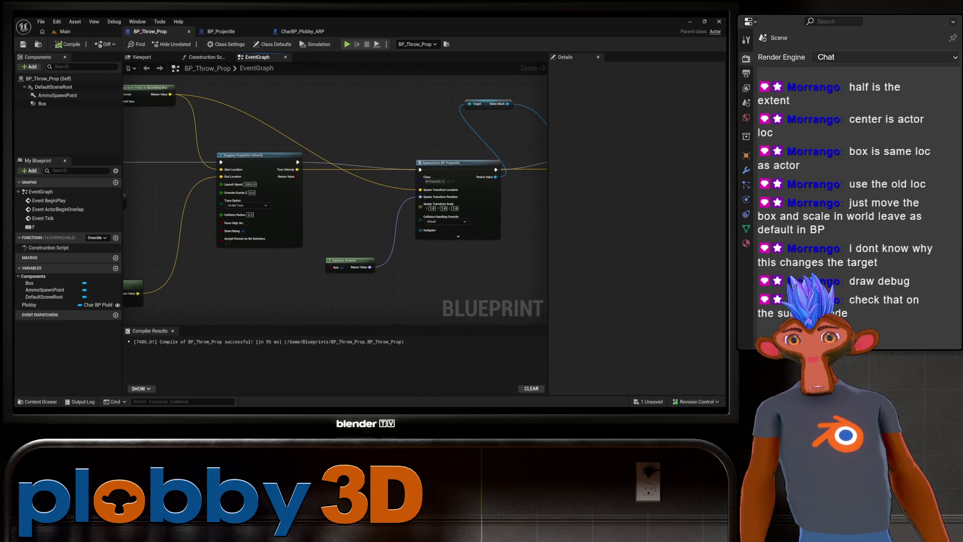
click(64, 31)
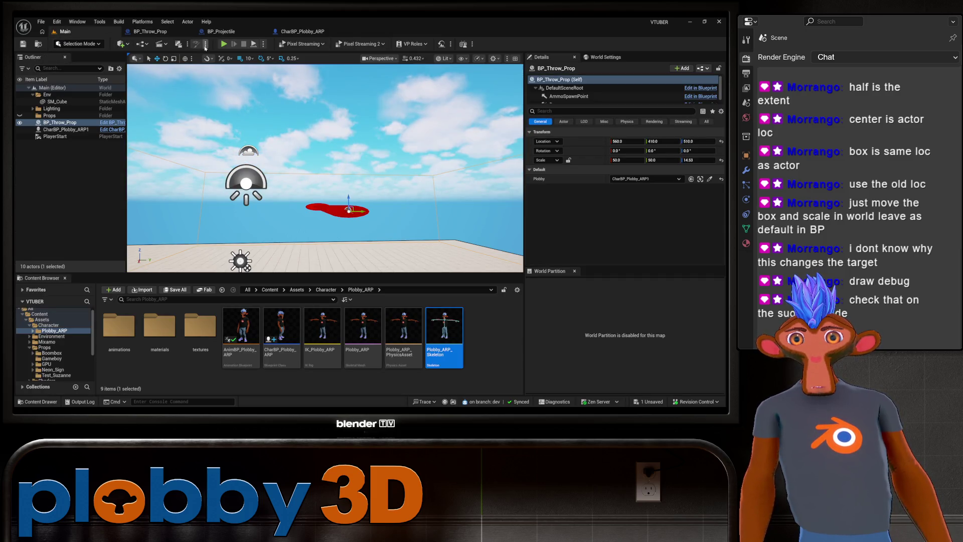
Play the Main level, walk the character forward to watch the debug-arc throws, then stop.
click(224, 44)
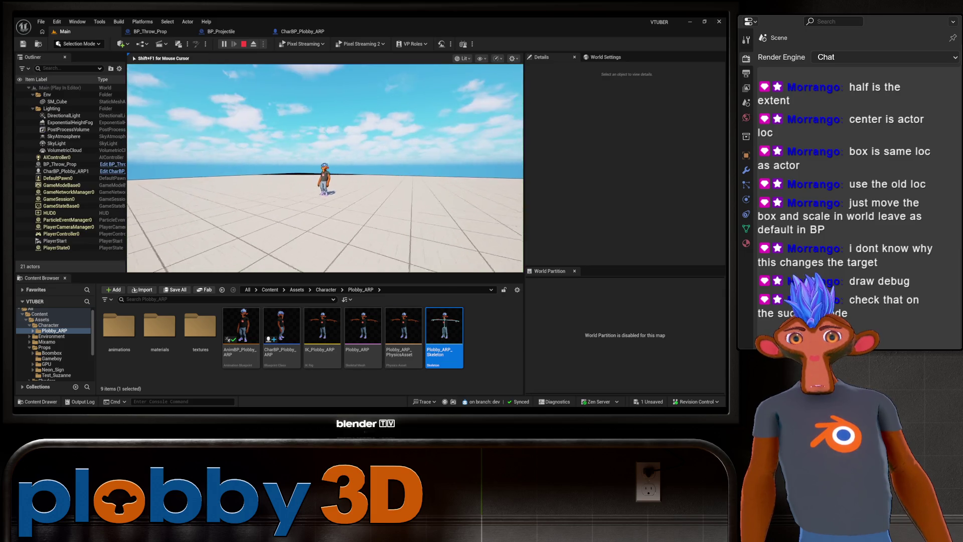
key(w)
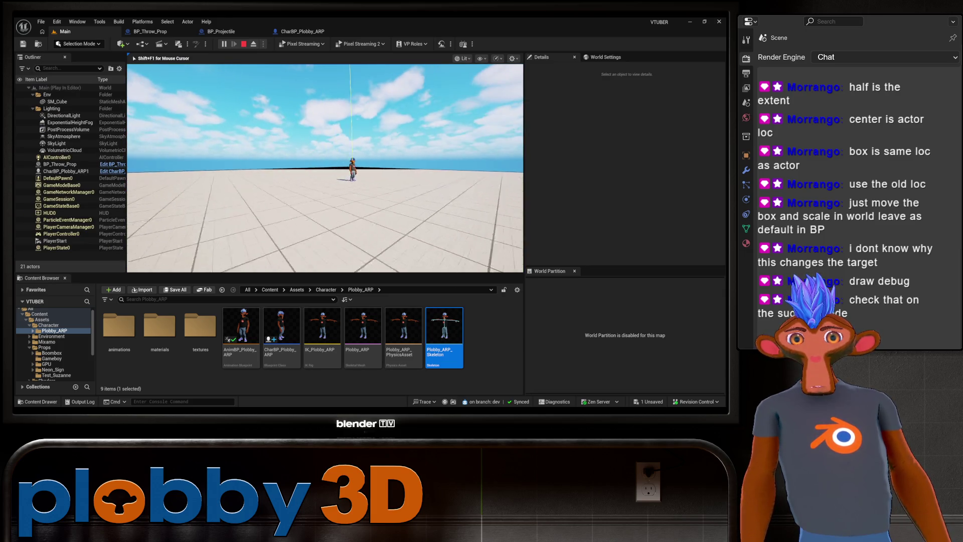
key(w)
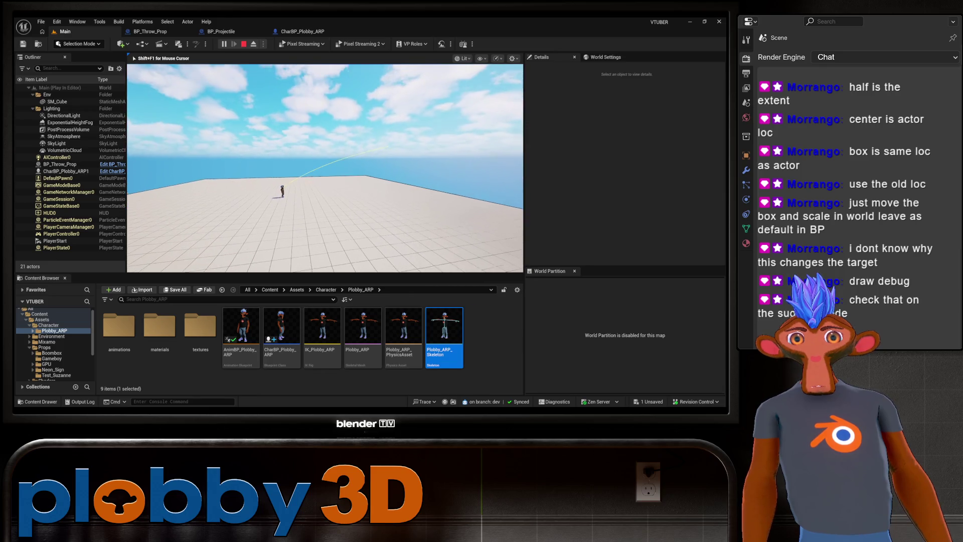
key(w)
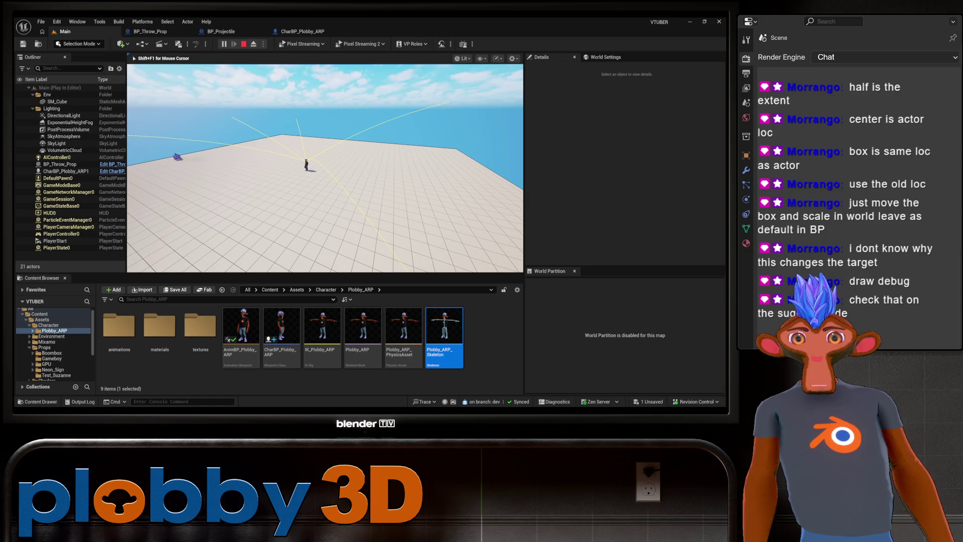
key(Escape)
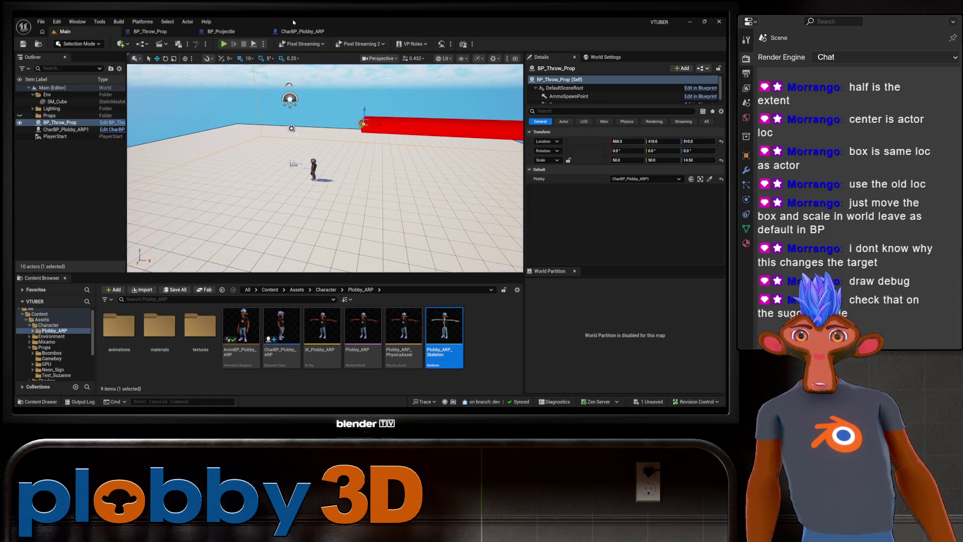
click(156, 31)
Disconnect Random Rotator from the SpawnActor BP Projectile's spawn rotation.
mouse_move(212, 74)
mouse_down()
mouse_move(340, 226)
mouse_move(390, 180)
mouse_up()
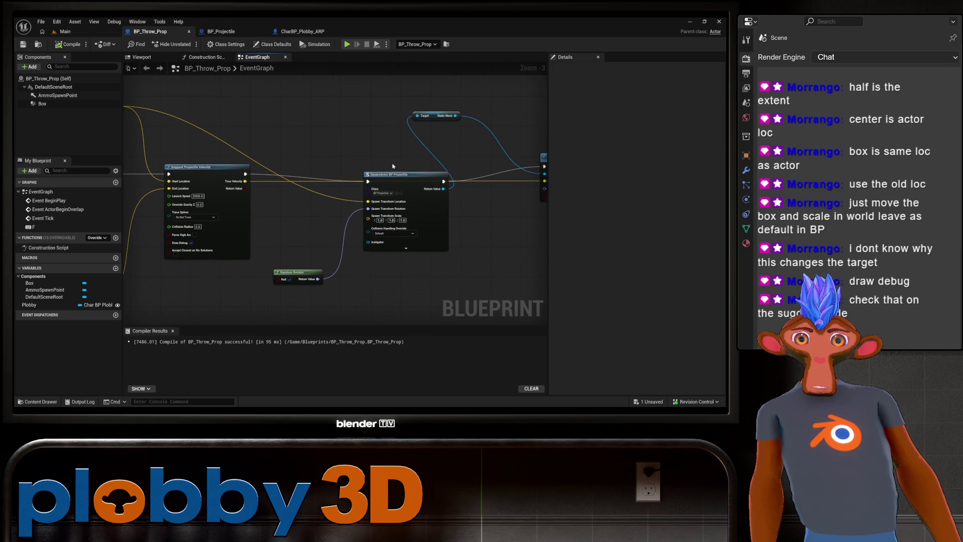
mouse_move(357, 214)
mouse_down()
mouse_move(502, 188)
mouse_move(469, 217)
mouse_up()
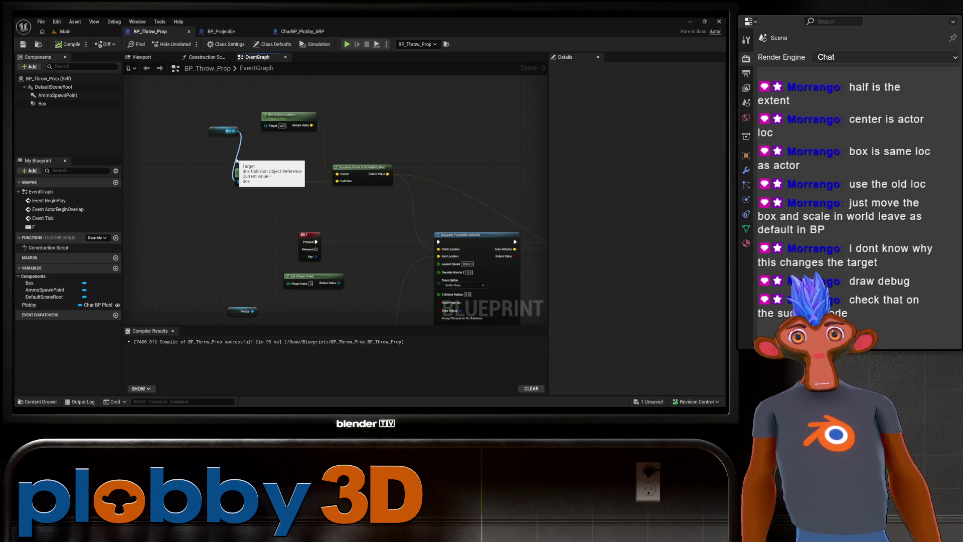
scroll(354, 167, down, 4)
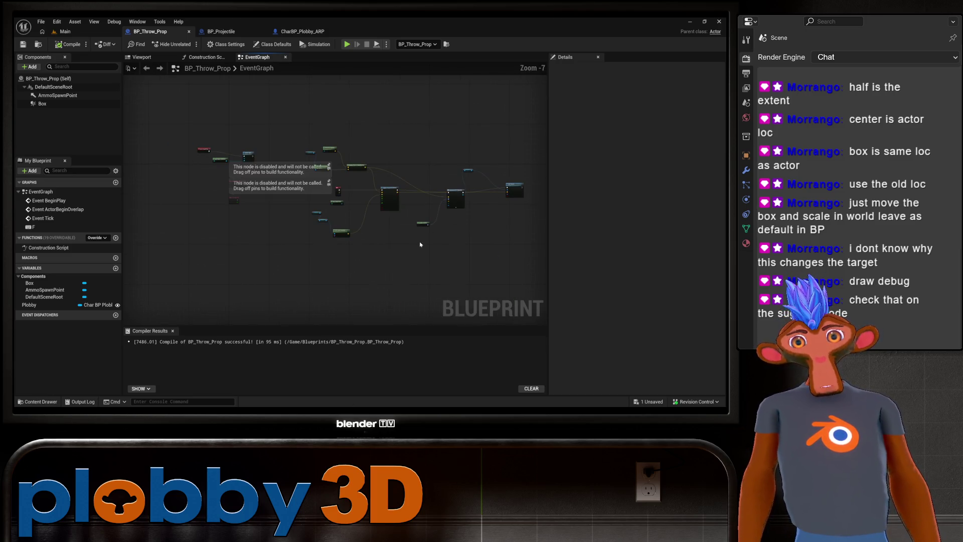
scroll(462, 184, up, 4)
scroll(342, 228, up, 2)
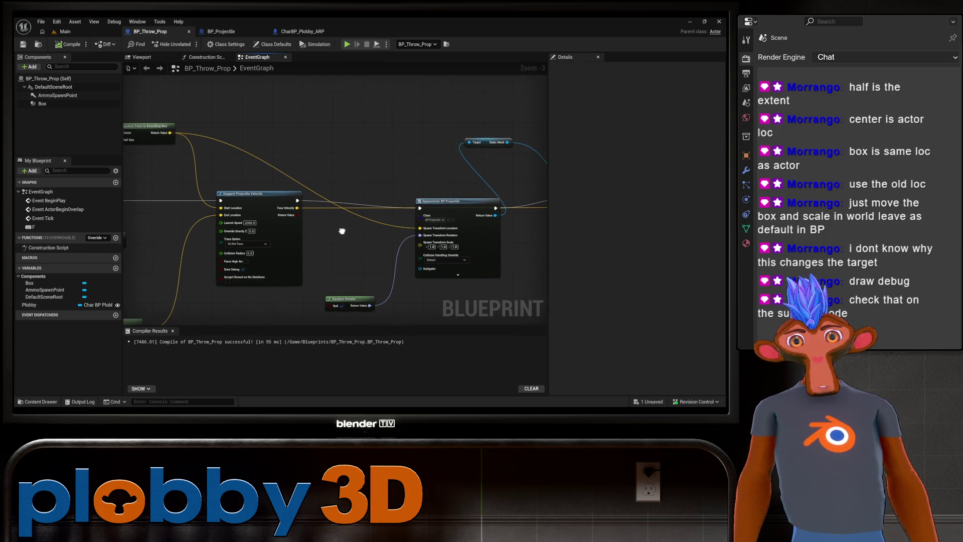
right_click(420, 217)
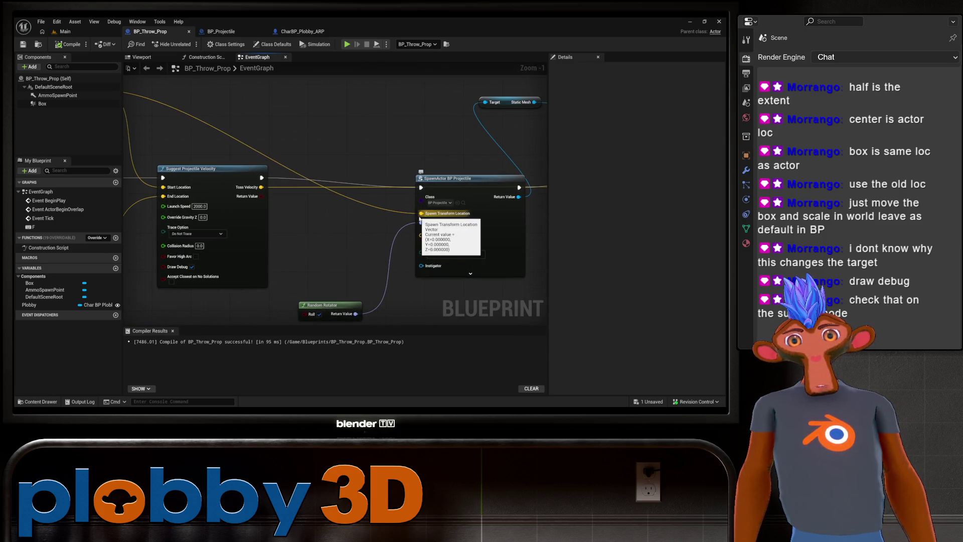
click(333, 252)
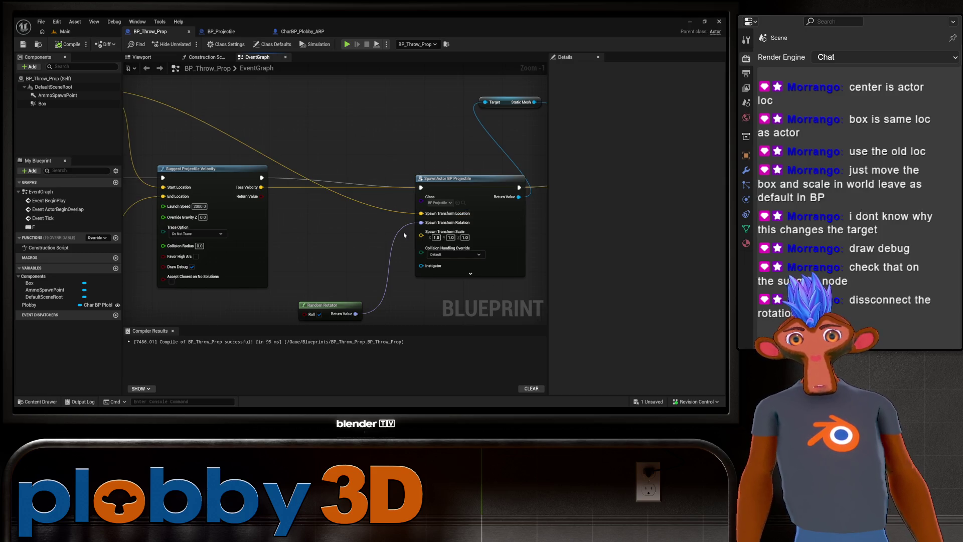
mouse_move(437, 227)
mouse_down()
mouse_move(460, 219)
mouse_move(311, 245)
mouse_up()
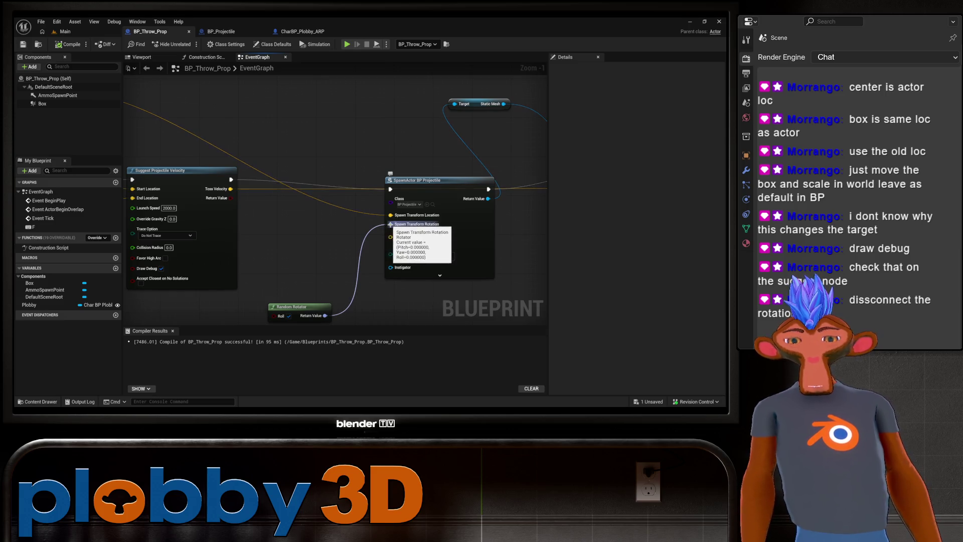
alt+click(390, 224)
scroll(310, 238, down, 4)
Recompile BP_Throw_Prop and start a new play session in the Main level.
click(69, 44)
click(94, 22)
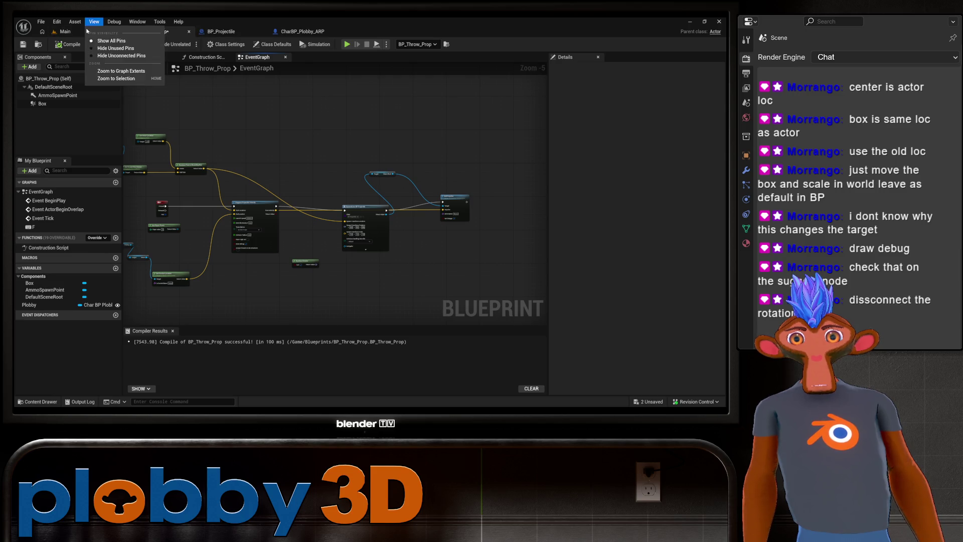
click(332, 87)
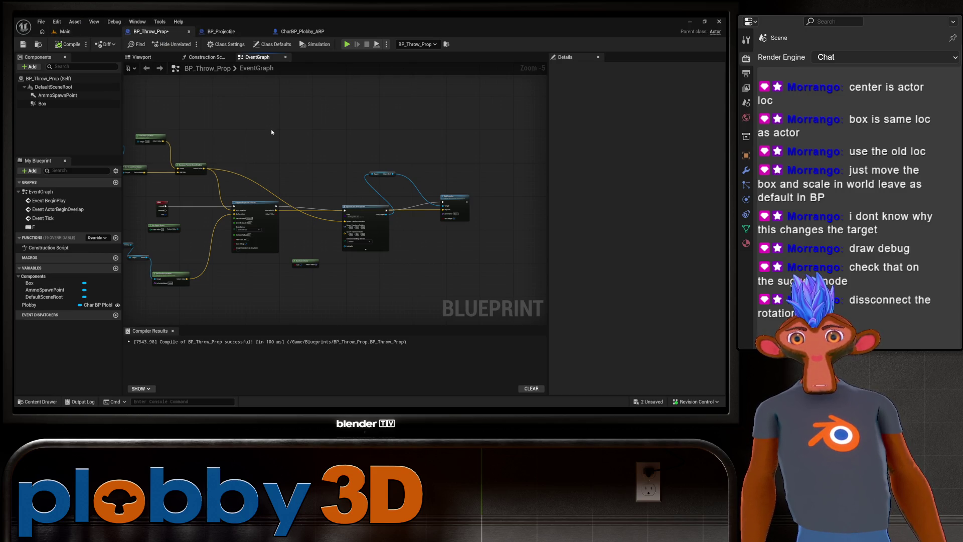
click(64, 31)
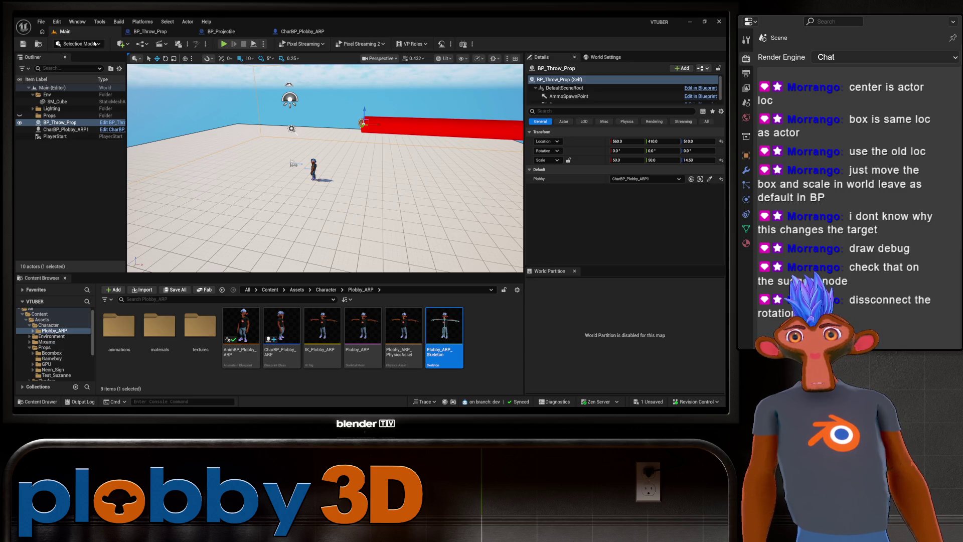
click(224, 45)
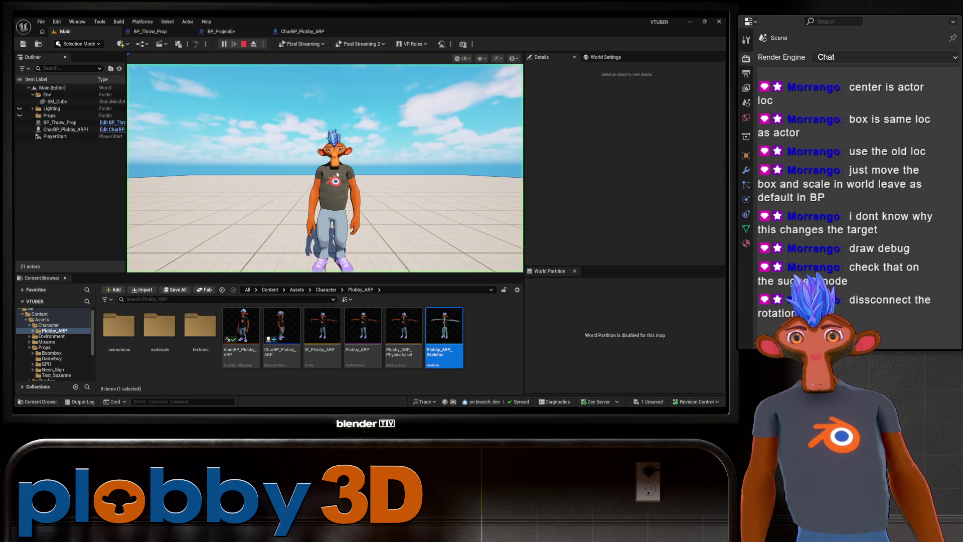
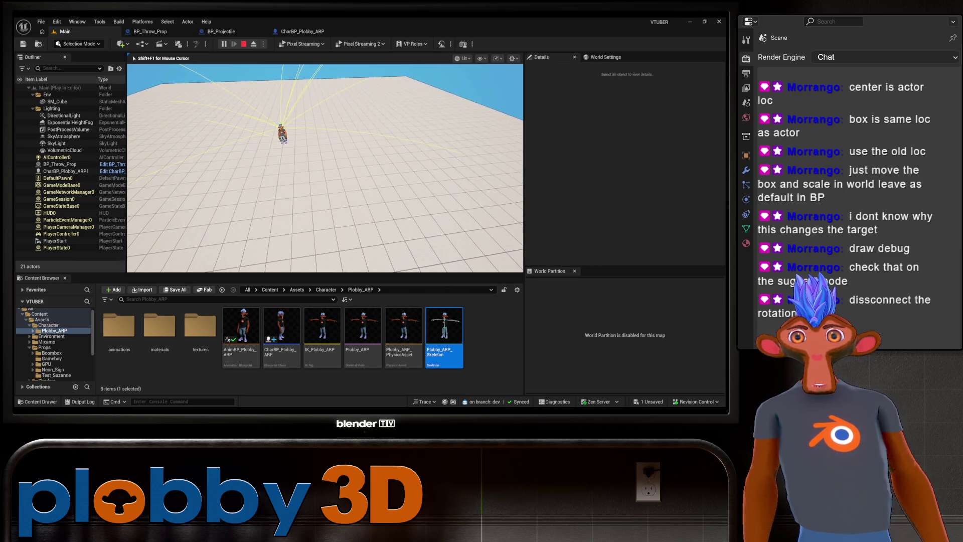
Stop the game, review the BP_Projectile graph, then zoom into BP_Throw_Prop's EventGraph.
key(F8)
click(215, 32)
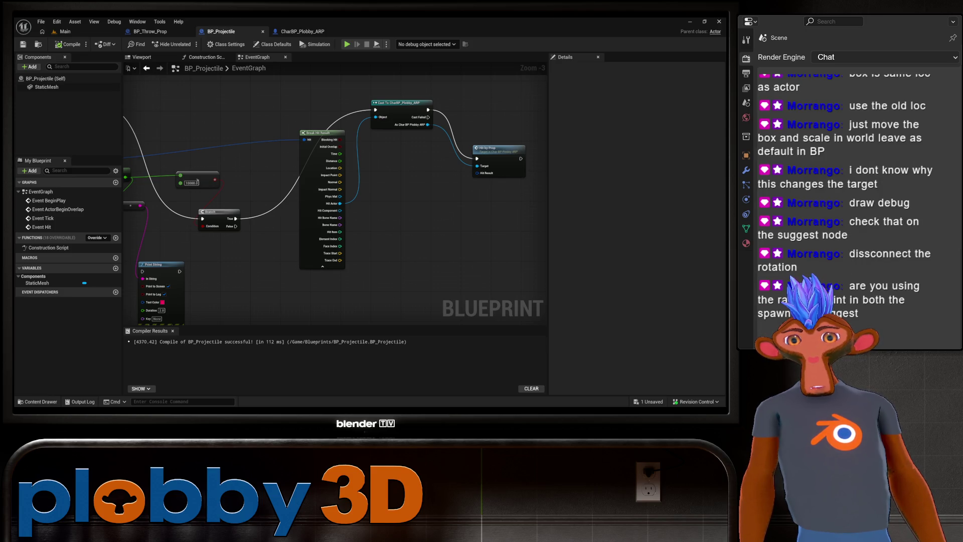
mouse_move(293, 230)
mouse_down()
mouse_move(315, 236)
mouse_move(316, 208)
mouse_move(321, 221)
mouse_move(424, 257)
mouse_up()
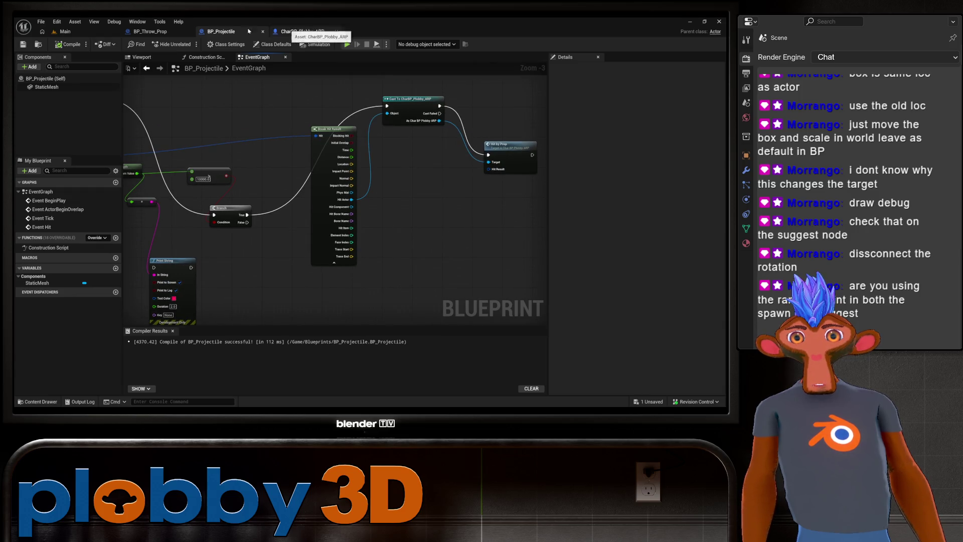
click(150, 31)
scroll(371, 225, up, 3)
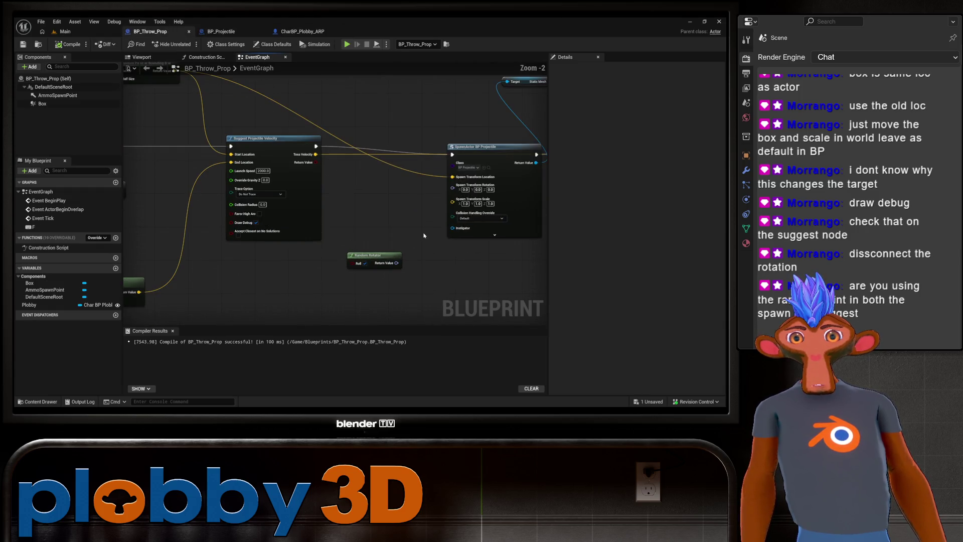
drag(400, 321, 356, 284)
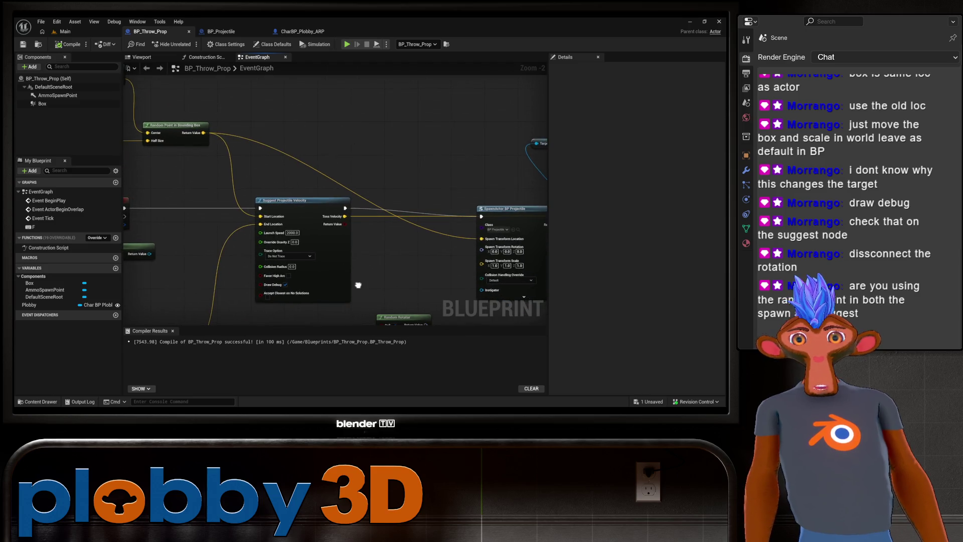
mouse_move(400, 253)
mouse_down()
mouse_move(369, 237)
mouse_move(411, 239)
mouse_up()
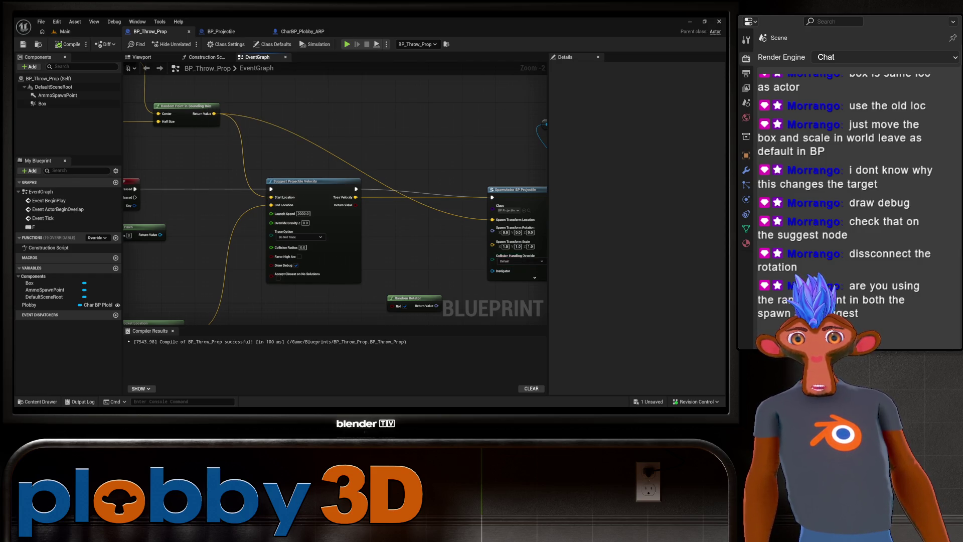
drag(544, 207, 396, 206)
drag(231, 259, 325, 267)
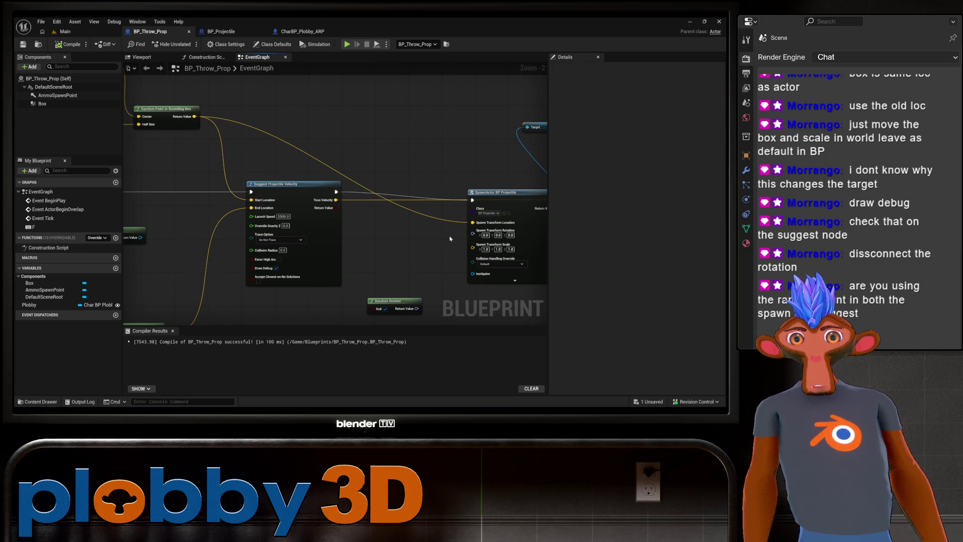
mouse_move(416, 250)
mouse_down()
mouse_move(352, 206)
mouse_move(329, 209)
mouse_move(389, 209)
mouse_move(445, 235)
mouse_up()
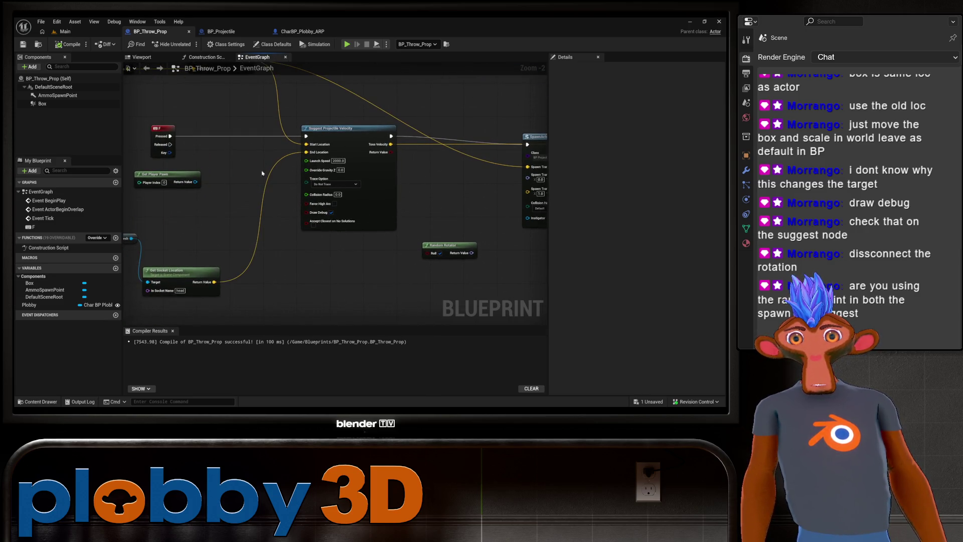
scroll(262, 174, down, 1)
drag(287, 239, 286, 286)
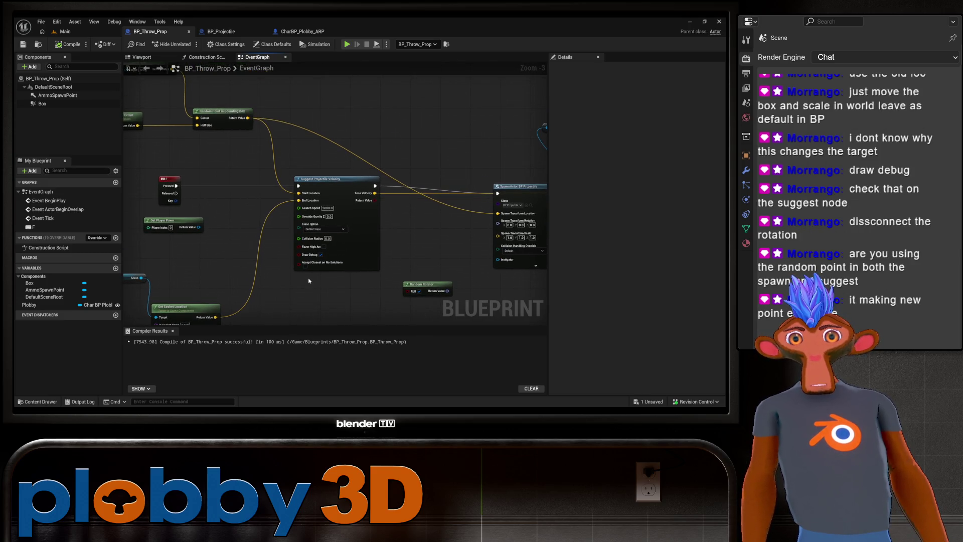
drag(295, 161, 250, 173)
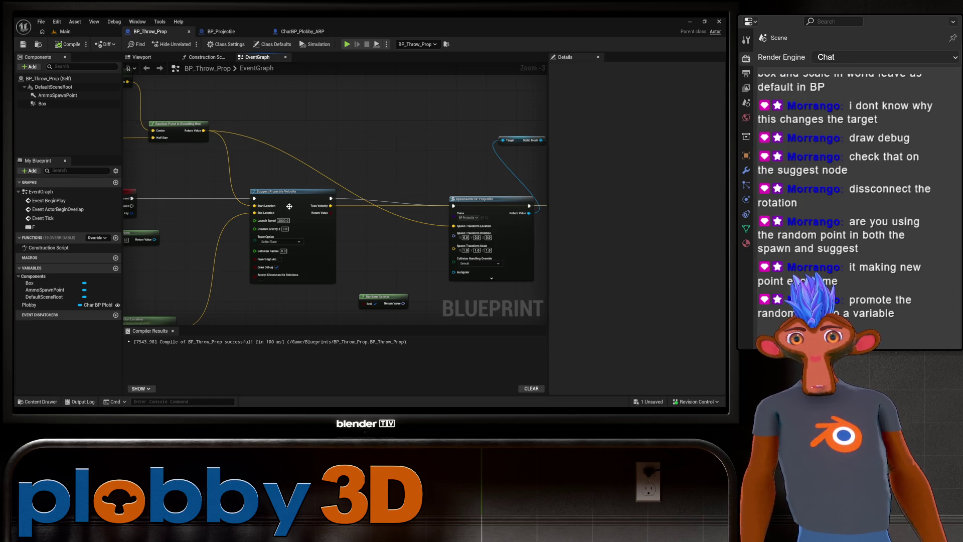
Promote the random bounding-box point to a variable feeding Start Location and Spawn Transform Location.
right_click(186, 127)
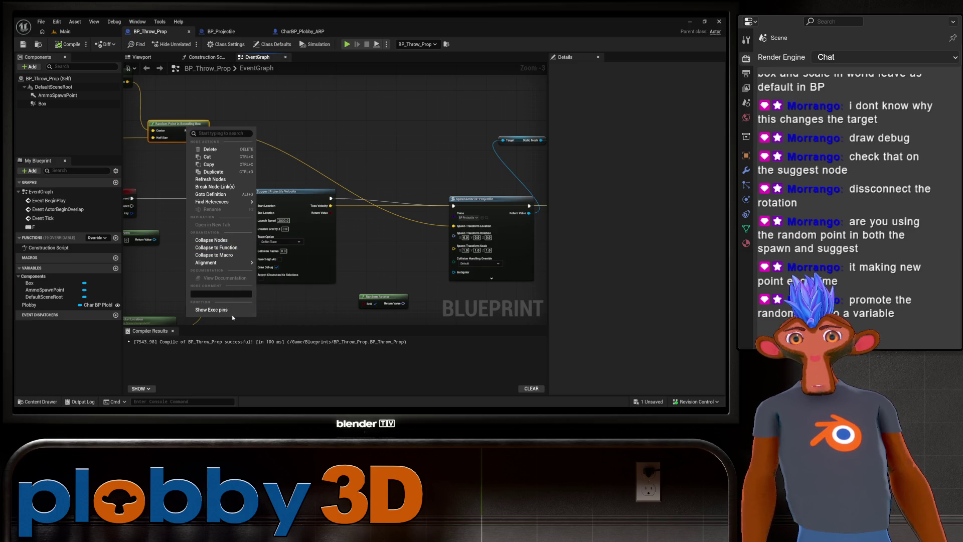
click(344, 149)
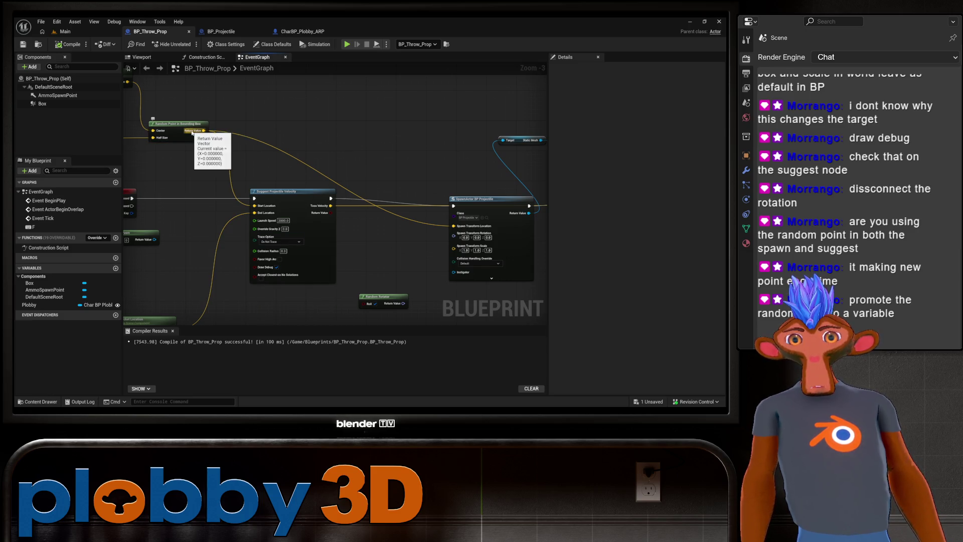
drag(193, 132, 315, 128)
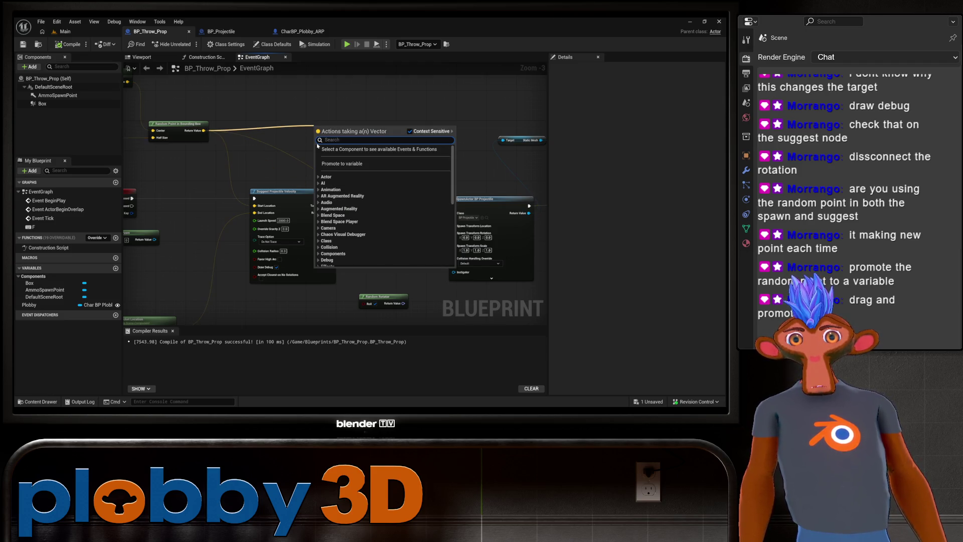
click(341, 163)
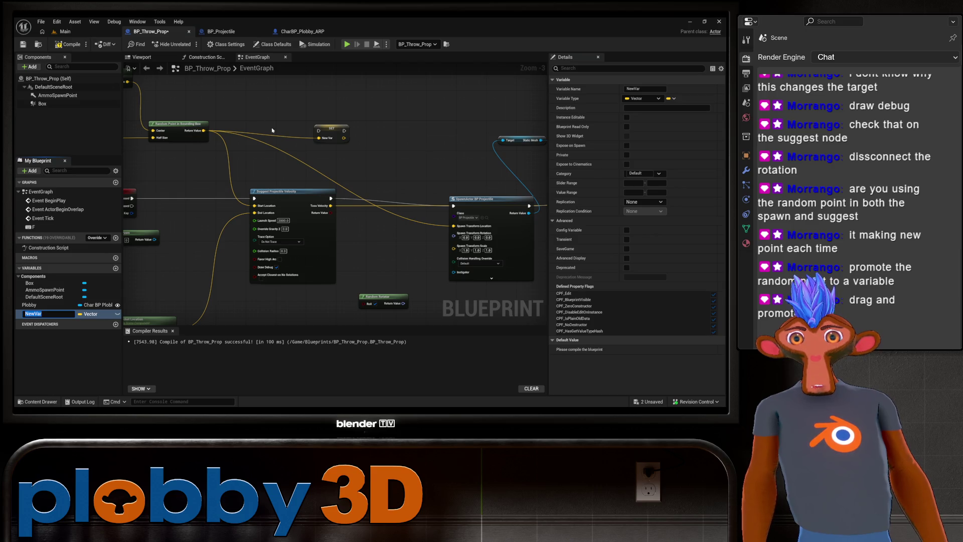
click(304, 116)
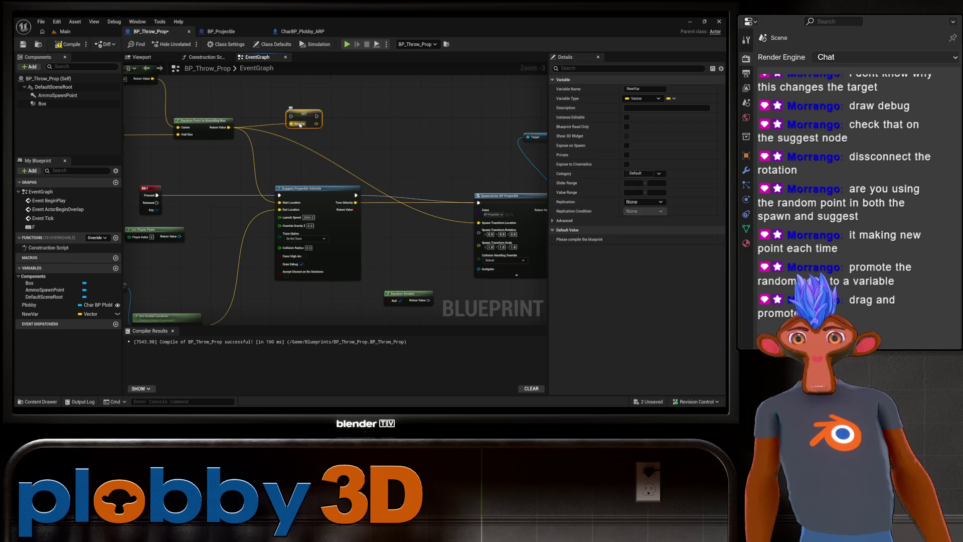
mouse_move(317, 124)
mouse_down()
mouse_move(339, 151)
mouse_move(280, 203)
mouse_up()
mouse_move(316, 124)
mouse_down()
mouse_move(427, 201)
mouse_move(478, 222)
mouse_up()
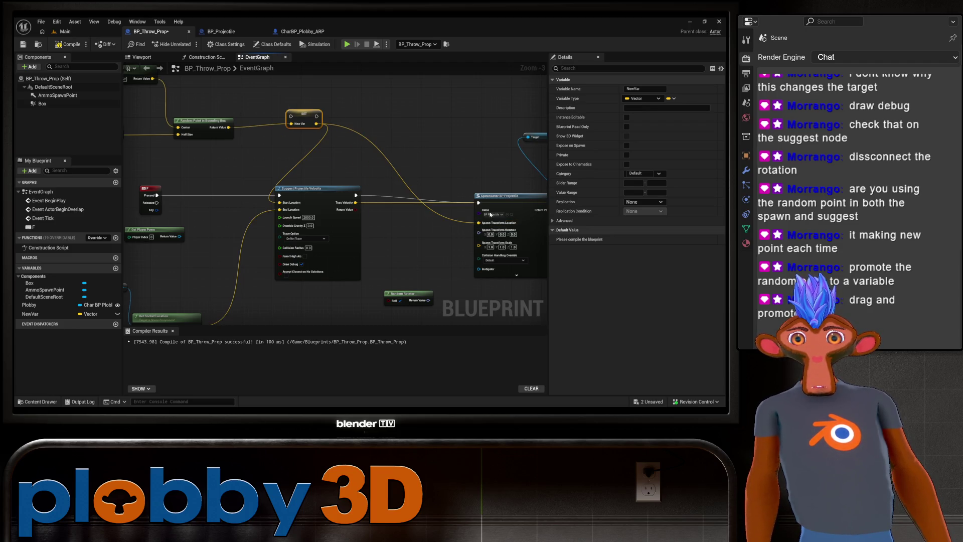
Rename the new vector variable to RandomPoint and compile the Blueprint.
scroll(300, 115, up, 3)
click(35, 316)
right_click(35, 316)
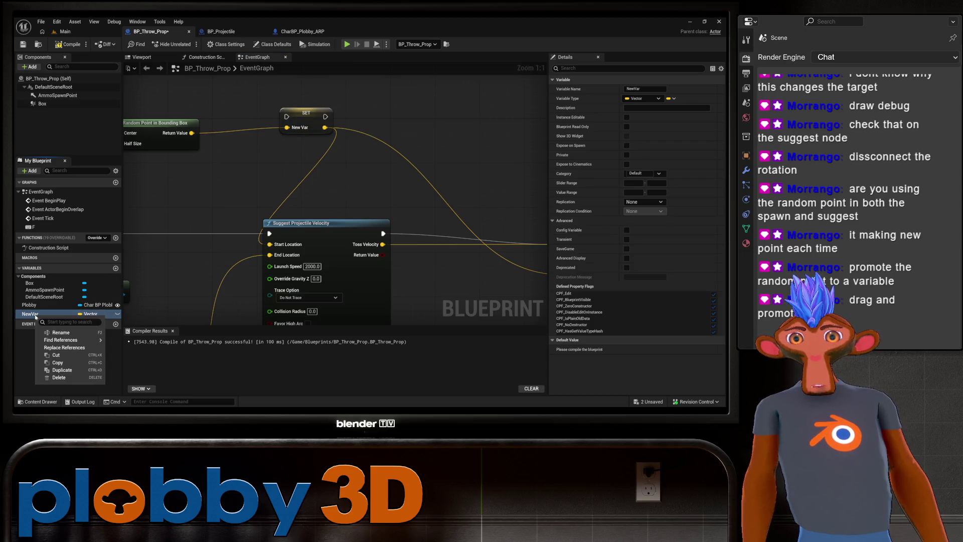
click(47, 333)
text(Random)
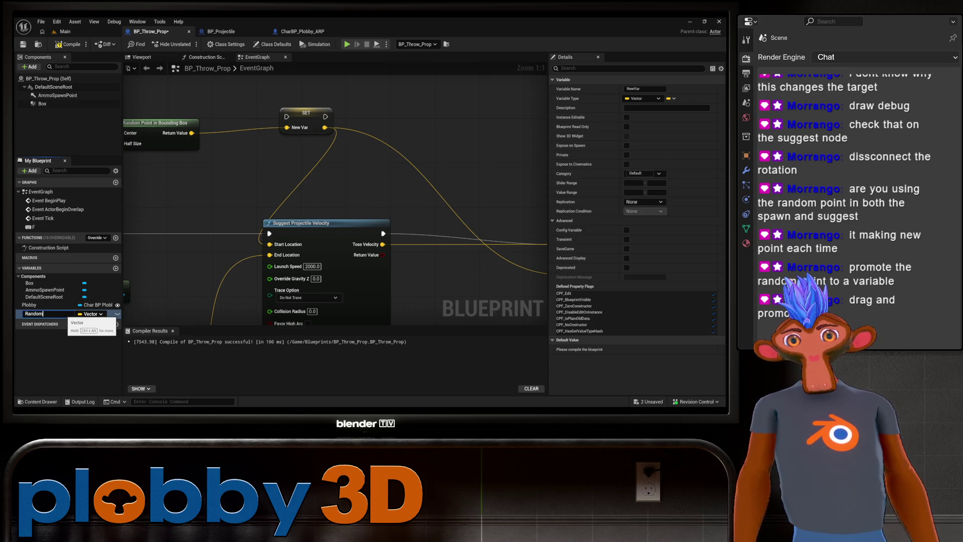
text(Point)
key(Return)
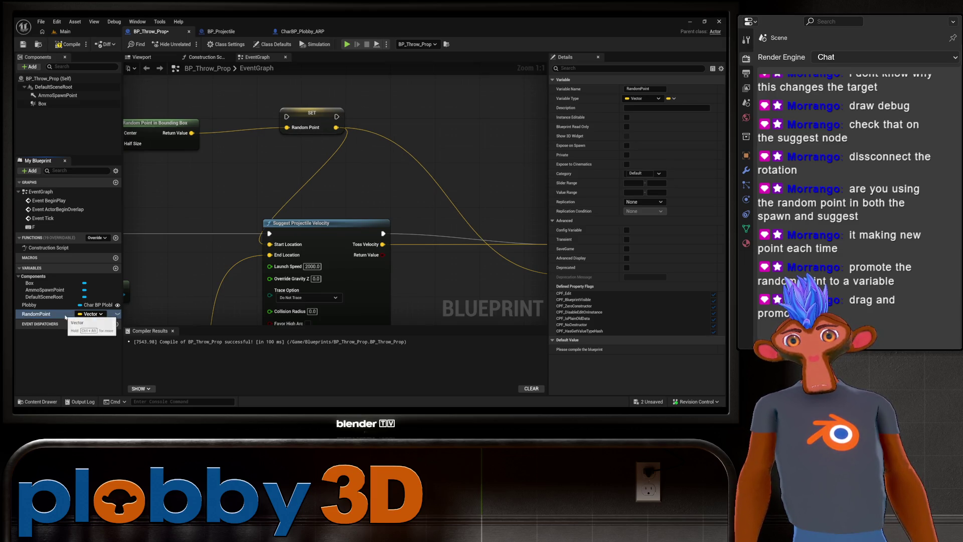
click(67, 44)
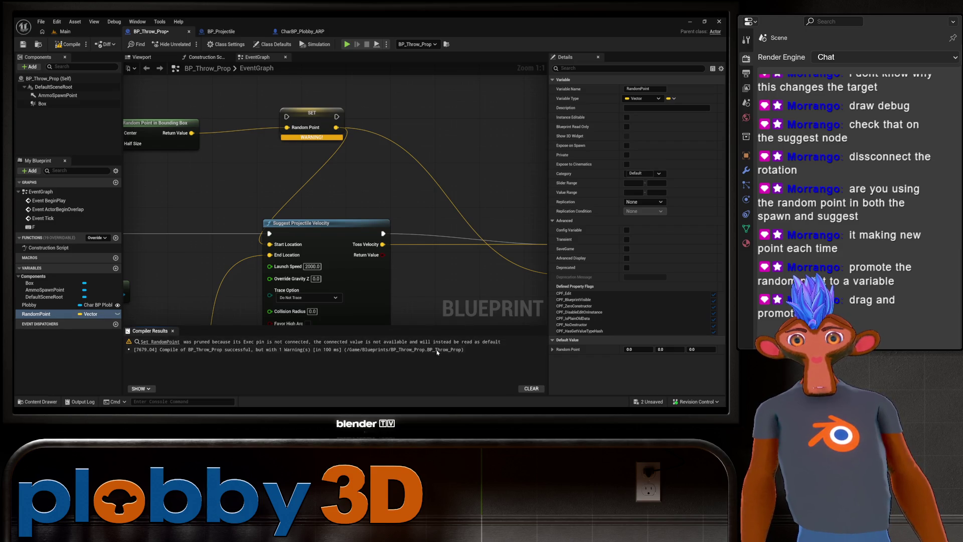
Wire the SET RandomPoint node into the execution chain between the F key's Pressed pin and SpawnActor.
scroll(294, 142, down, 2)
drag(240, 165, 313, 206)
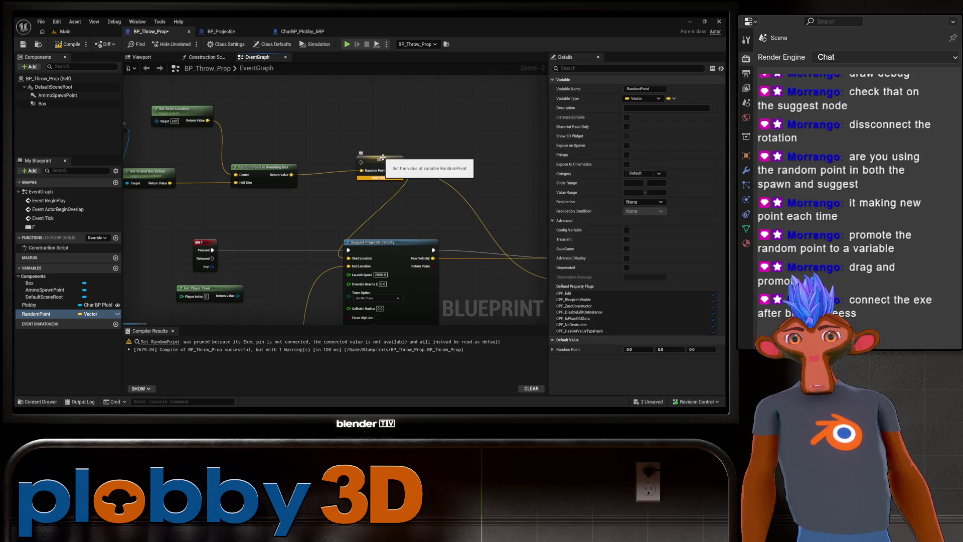
drag(286, 203, 367, 201)
scroll(237, 144, down, 1)
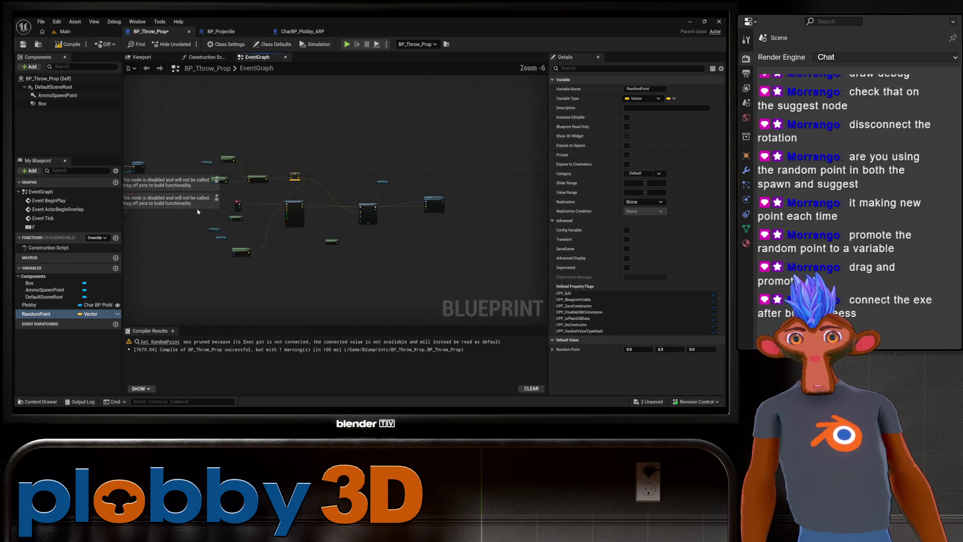
scroll(252, 251, down, 1)
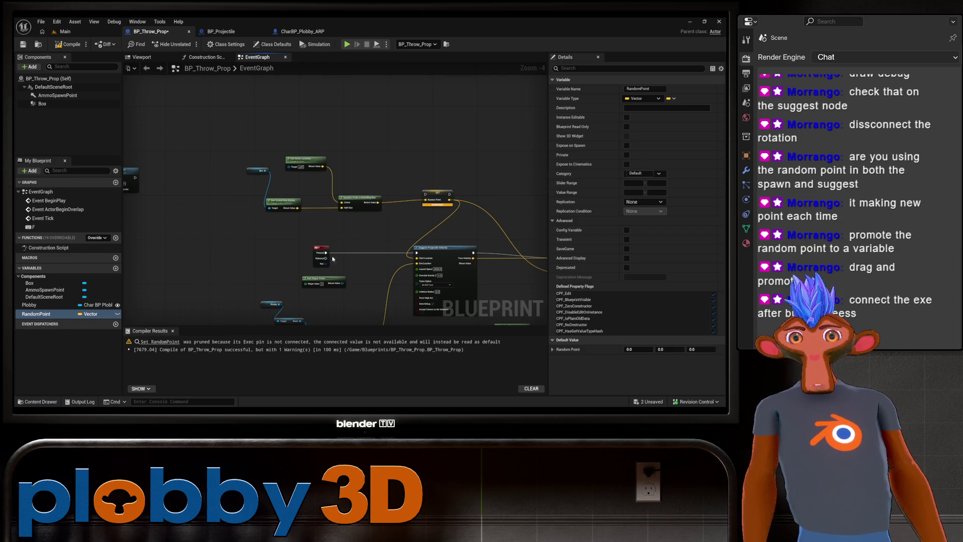
drag(369, 247, 325, 234)
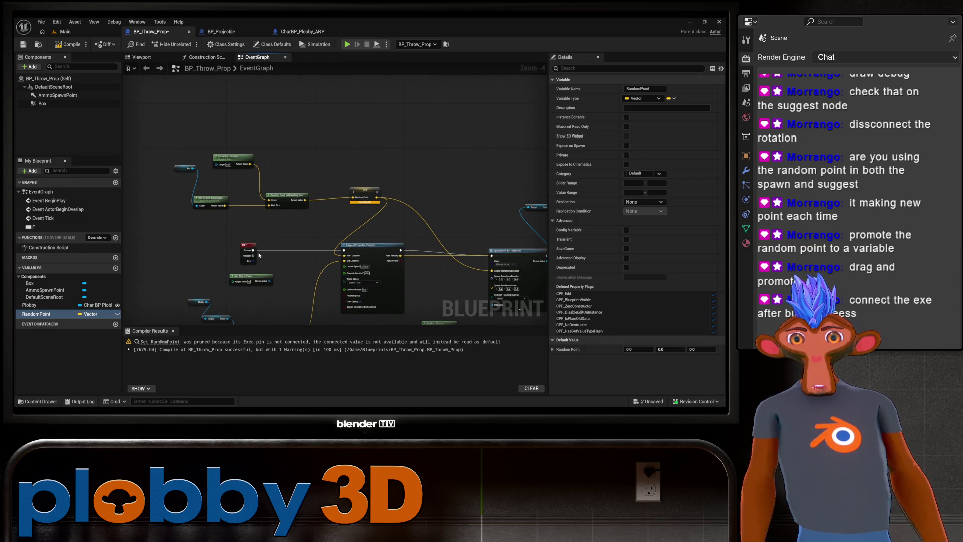
mouse_move(254, 250)
mouse_down()
mouse_move(304, 244)
mouse_move(353, 192)
mouse_up()
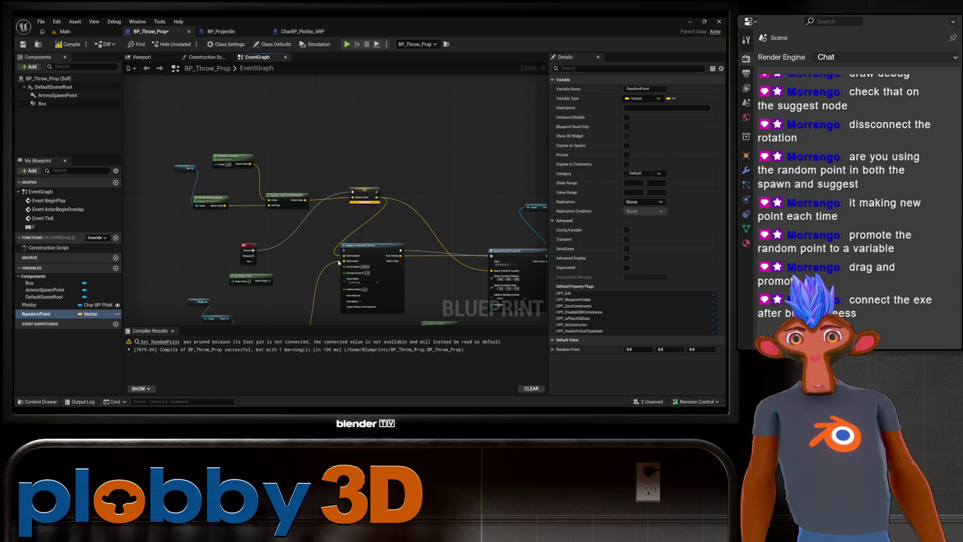
mouse_move(377, 192)
mouse_down()
mouse_move(396, 221)
mouse_move(336, 248)
mouse_move(409, 228)
mouse_move(344, 254)
mouse_move(283, 266)
mouse_move(231, 224)
mouse_up()
Recompile to clear the pruning warning and save BP_Throw_Prop.
scroll(283, 267, up, 1)
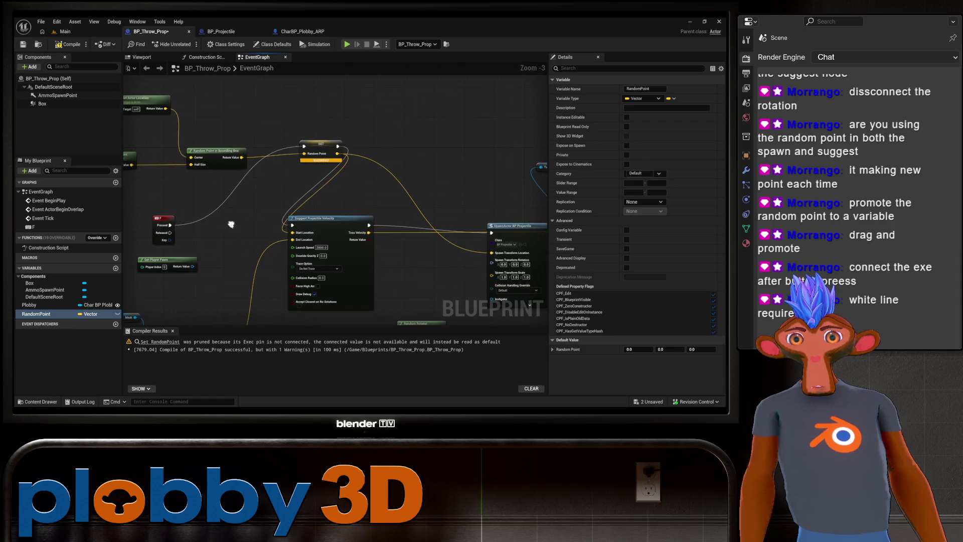
click(69, 44)
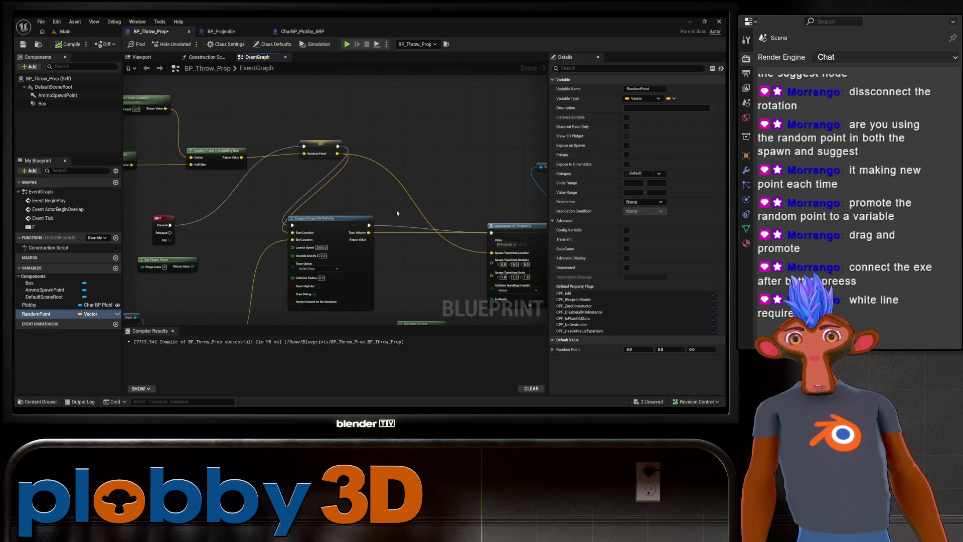
mouse_move(216, 291)
mouse_down()
mouse_move(316, 251)
mouse_move(278, 274)
mouse_up()
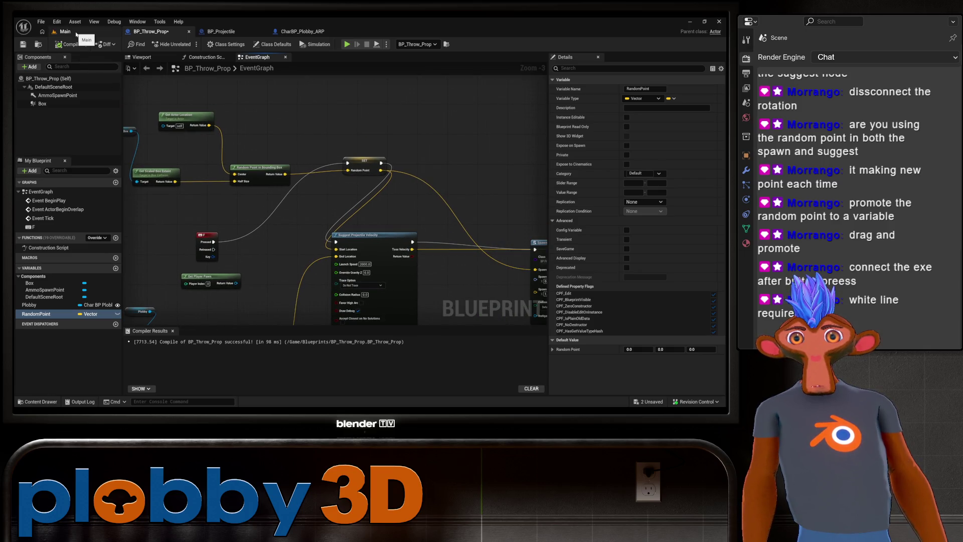
key(ctrl+s)
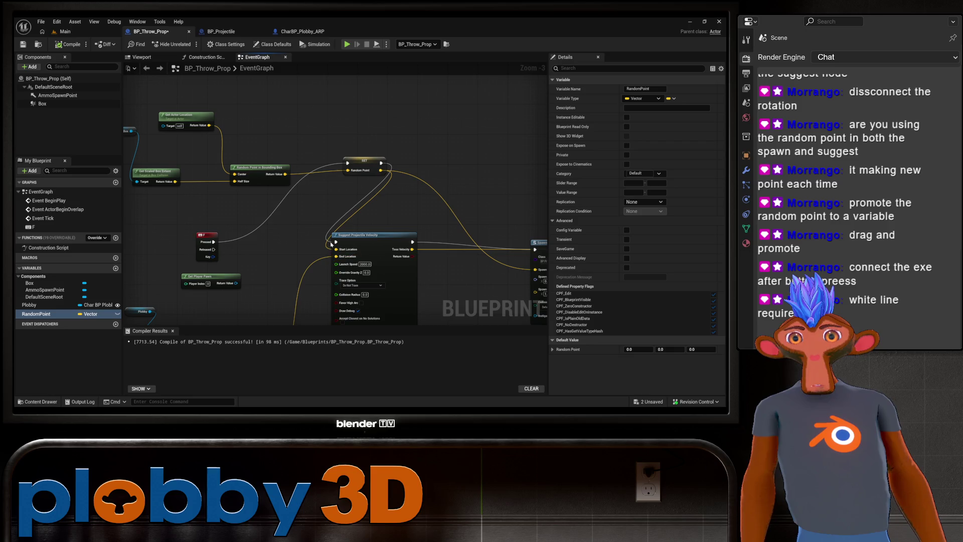
Play-test the Main level, watching props fly along random debug arcs, then stop.
click(65, 31)
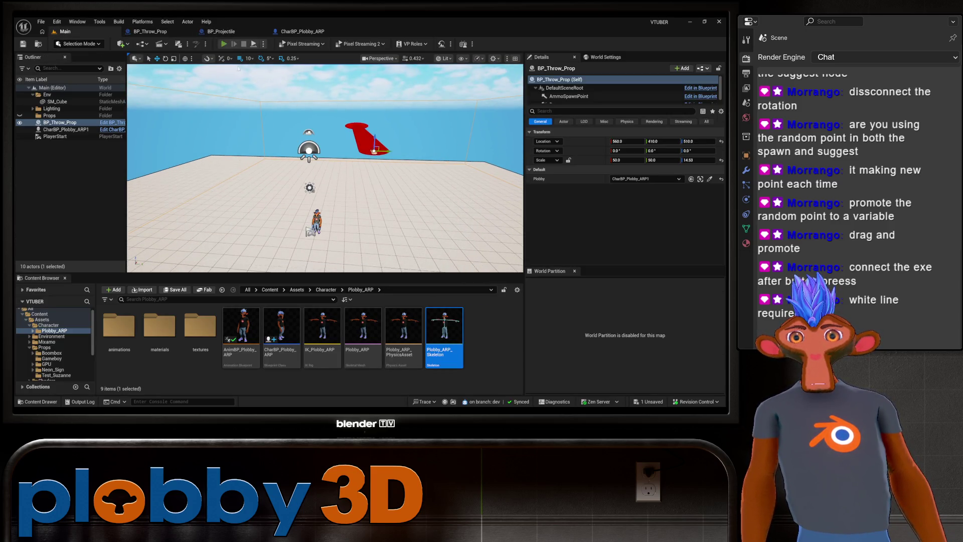
click(224, 44)
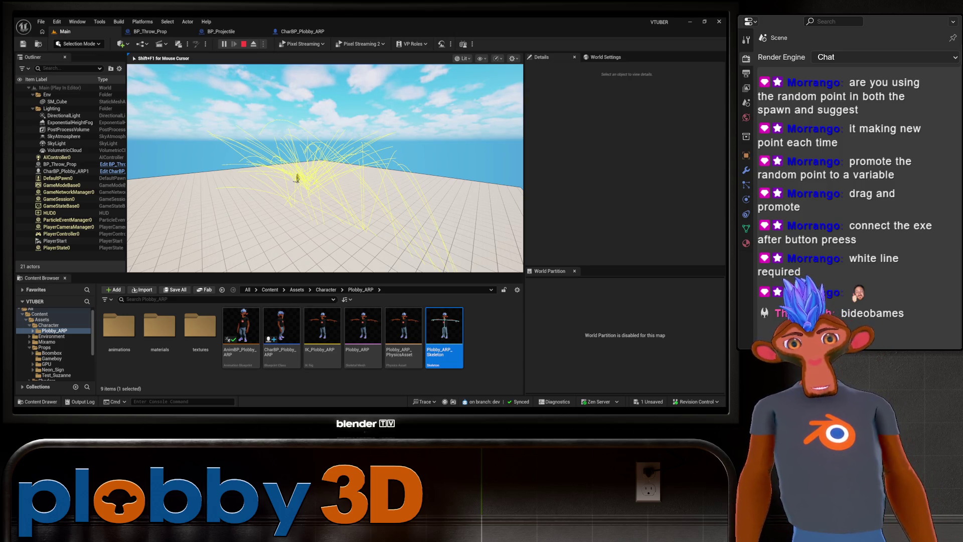
key(Escape)
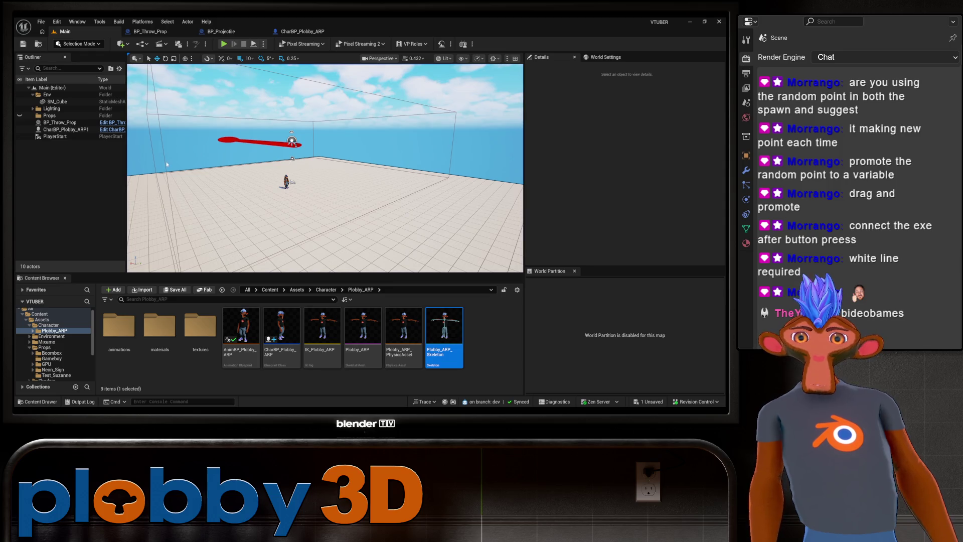
Review BP_Projectile's Event Hit, Print String and Cast To CharBP_Plobby_ARP nodes.
click(221, 31)
mouse_move(210, 301)
mouse_down()
mouse_move(423, 311)
mouse_move(331, 212)
mouse_up()
drag(126, 162, 344, 204)
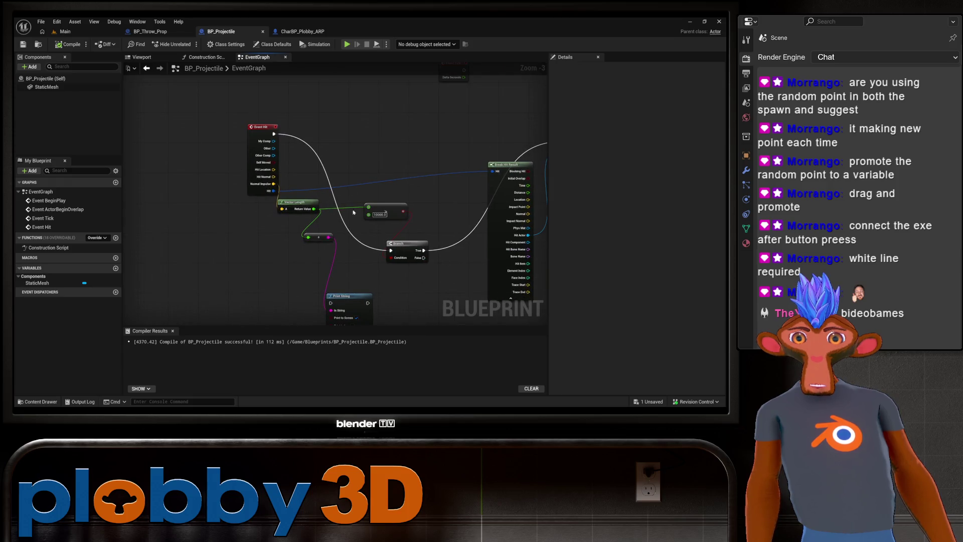
drag(440, 158, 213, 197)
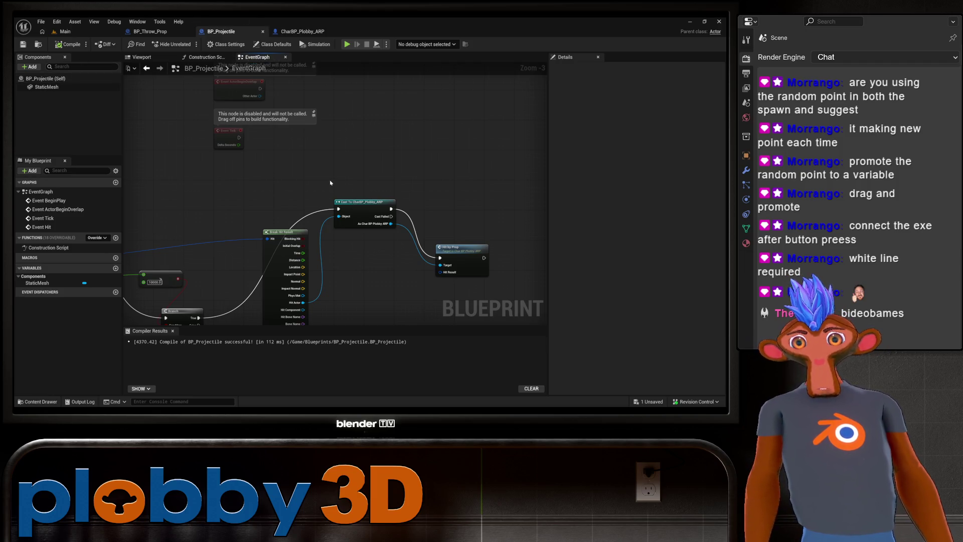
Turn off Draw Debug on Suggest Projectile Velocity in BP_Throw_Prop and recompile.
click(166, 31)
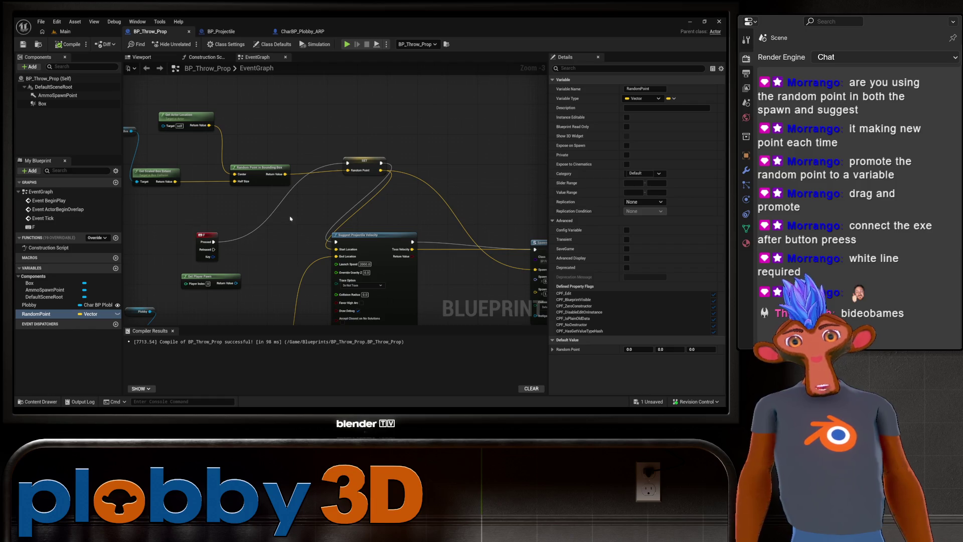
drag(278, 246, 282, 141)
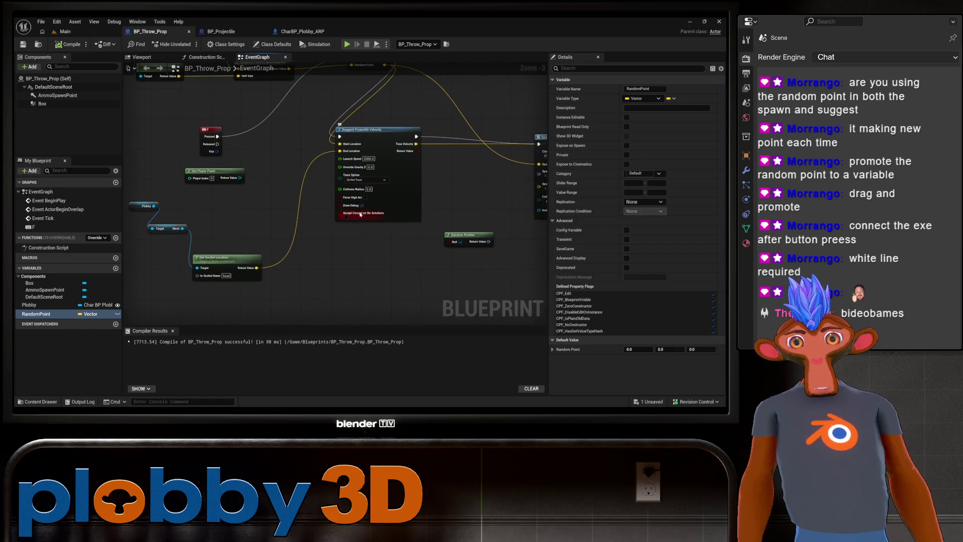
click(362, 205)
drag(362, 205, 291, 219)
click(83, 45)
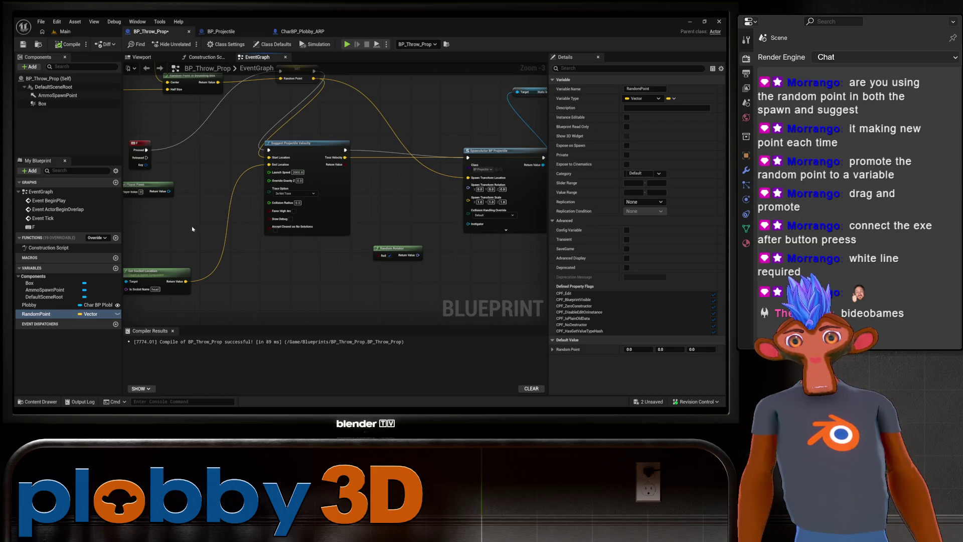
Feed a Random Rotator into SpawnActor's Spawn Transform Rotation and return to the Main level.
mouse_move(303, 246)
mouse_down()
mouse_move(314, 244)
mouse_move(139, 231)
mouse_move(262, 255)
mouse_up()
drag(295, 293, 343, 221)
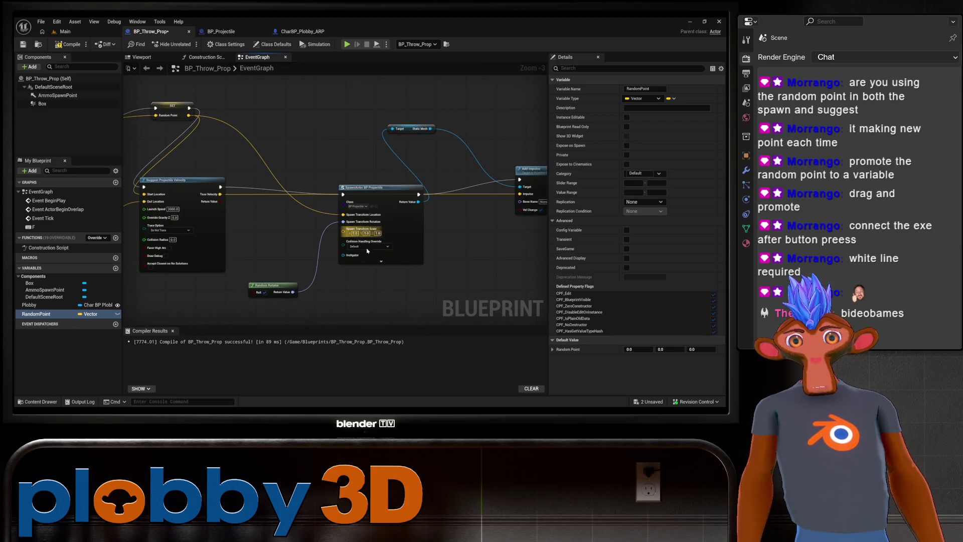
click(64, 31)
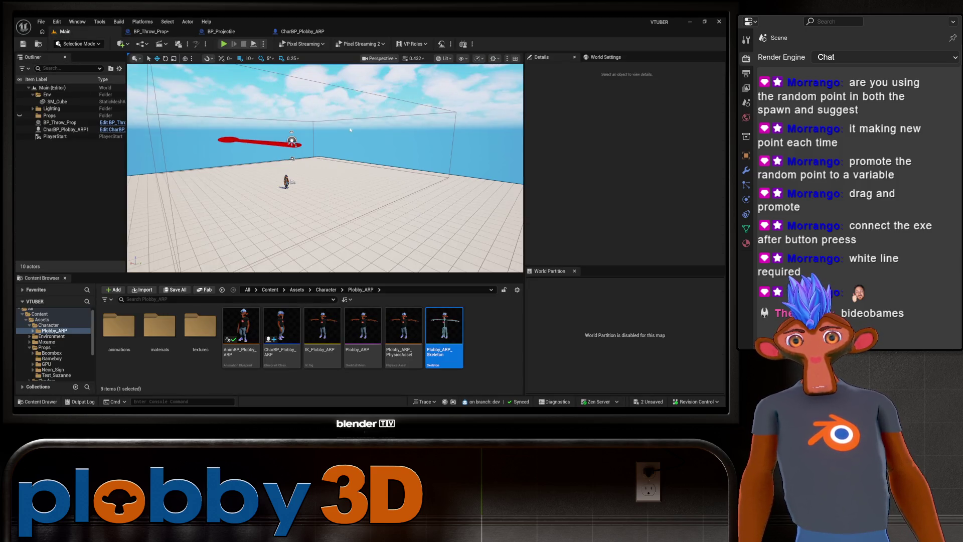
Play-test the randomly rotated thrown props, then stop and go back to the BP_Throw_Prop graph.
click(224, 44)
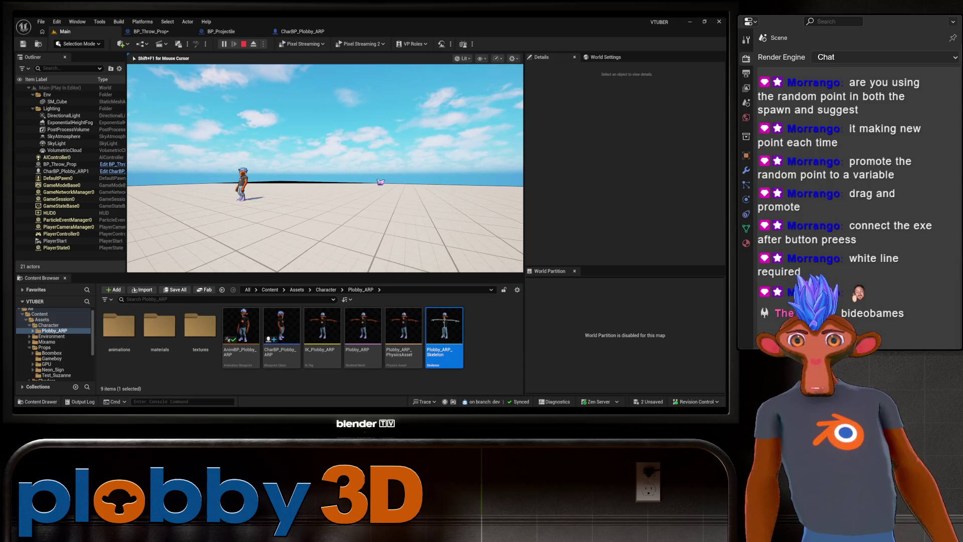
key(Escape)
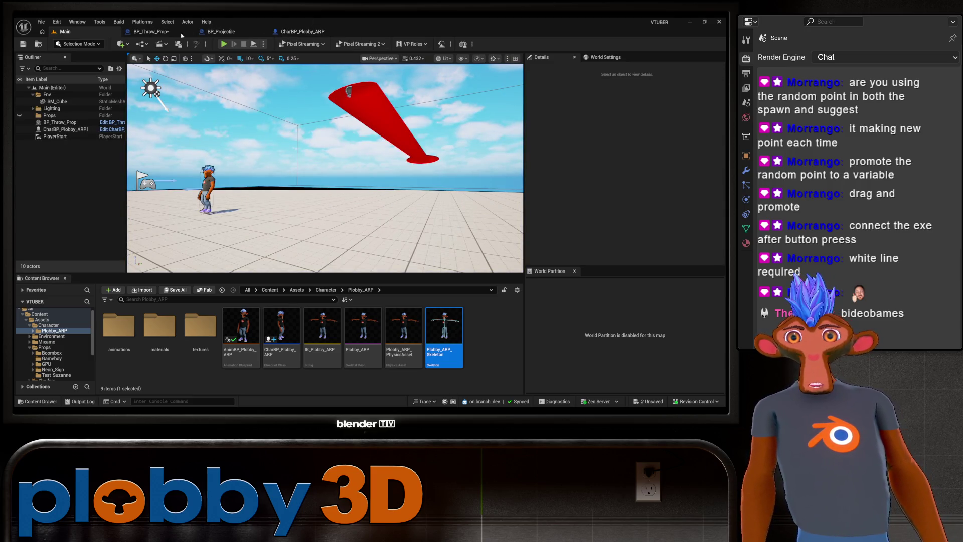
click(170, 33)
double_click(311, 31)
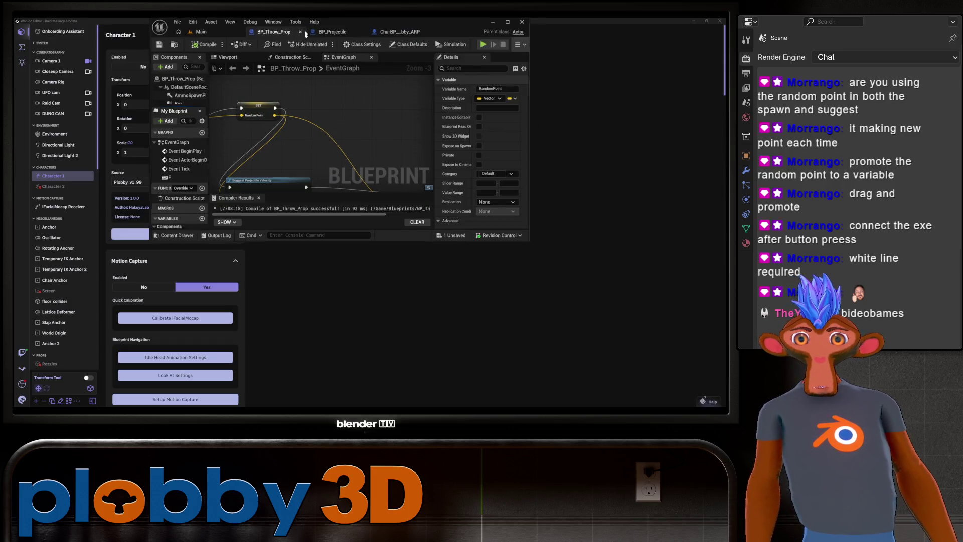
Open the CharBP_Plobby_ARP event graph and move the Retriggerable Delay node up and right.
click(507, 22)
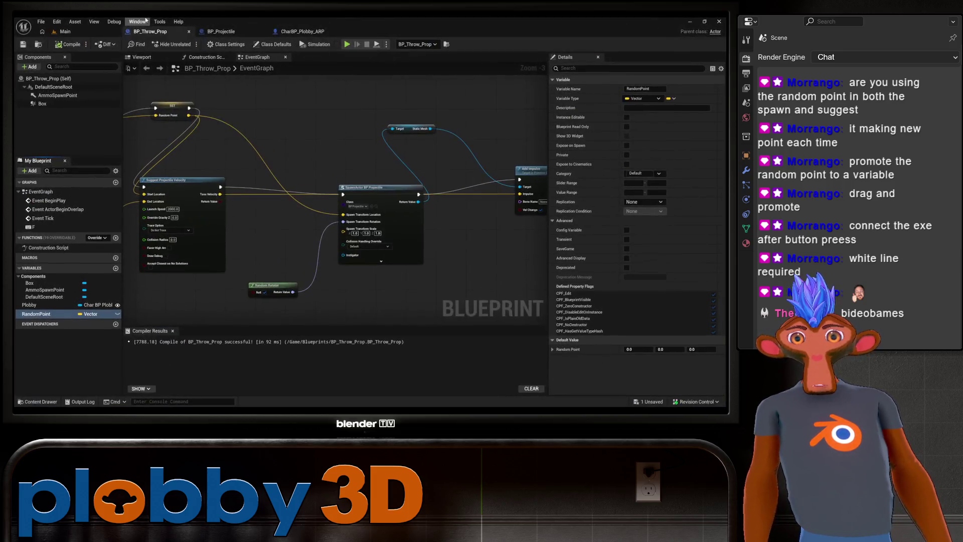
click(302, 31)
drag(338, 239, 425, 165)
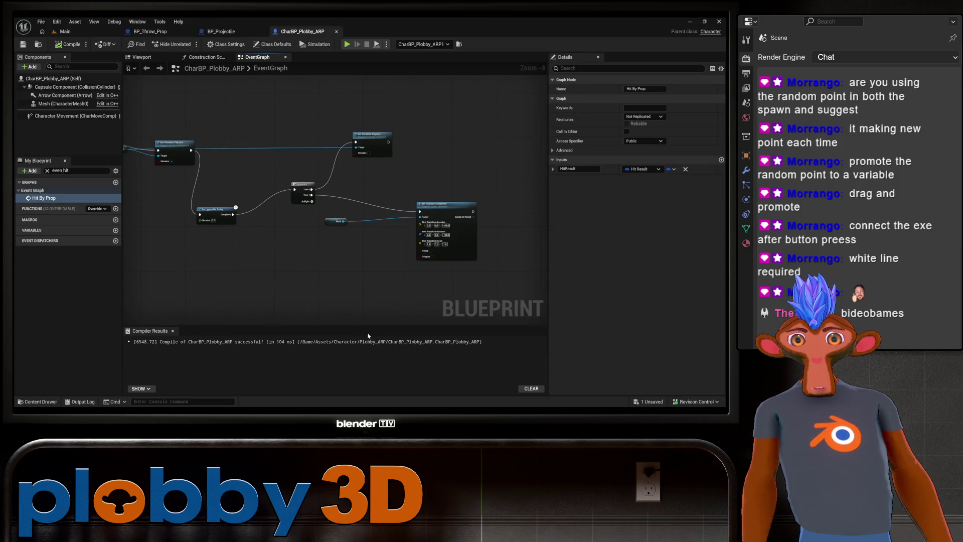
mouse_move(254, 234)
mouse_down()
mouse_move(240, 233)
mouse_move(308, 267)
mouse_move(260, 209)
mouse_up()
scroll(260, 209, up, 2)
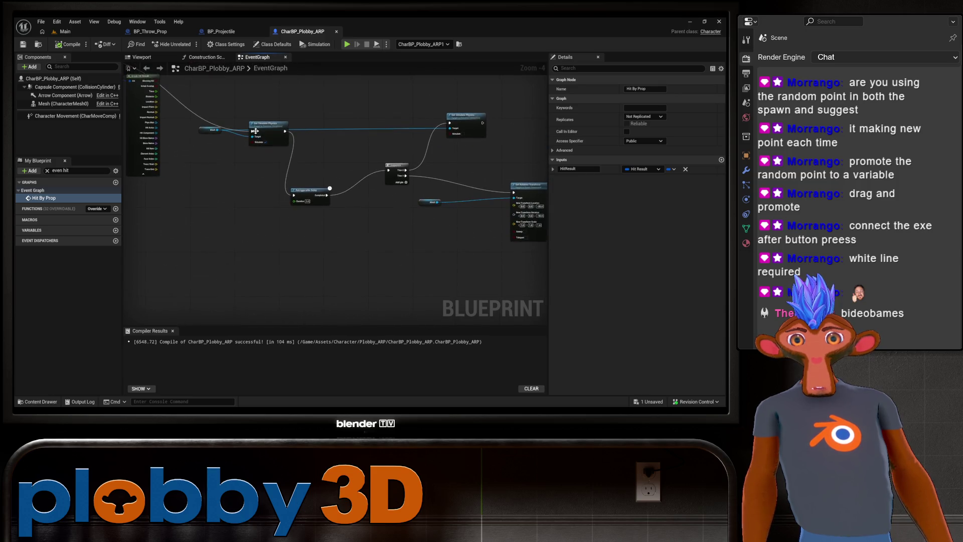
right_click(295, 104)
key(Escape)
drag(458, 211, 396, 207)
click(308, 224)
drag(310, 225, 370, 192)
drag(328, 267, 402, 239)
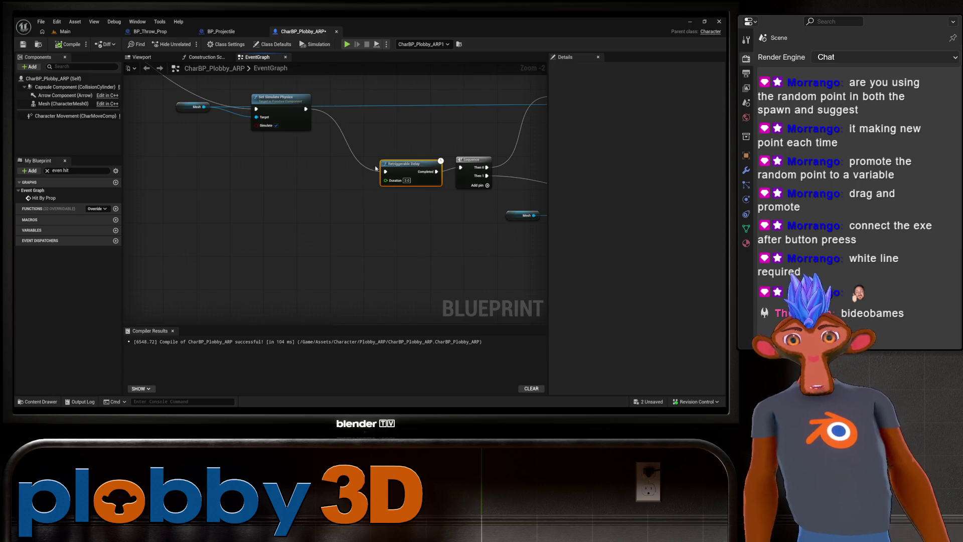
Move the second Set Simulate Physics node down and right, then review the Hit By Prop chain.
drag(359, 190, 188, 238)
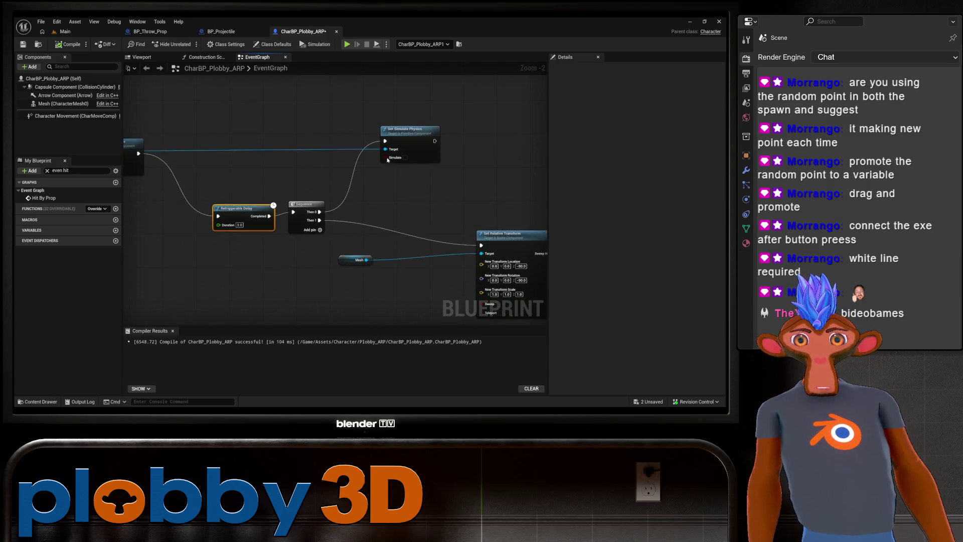
drag(164, 297, 184, 260)
mouse_move(424, 95)
mouse_down()
mouse_move(455, 134)
mouse_move(459, 126)
mouse_up()
mouse_move(460, 217)
mouse_down()
mouse_move(345, 215)
mouse_move(407, 237)
mouse_up()
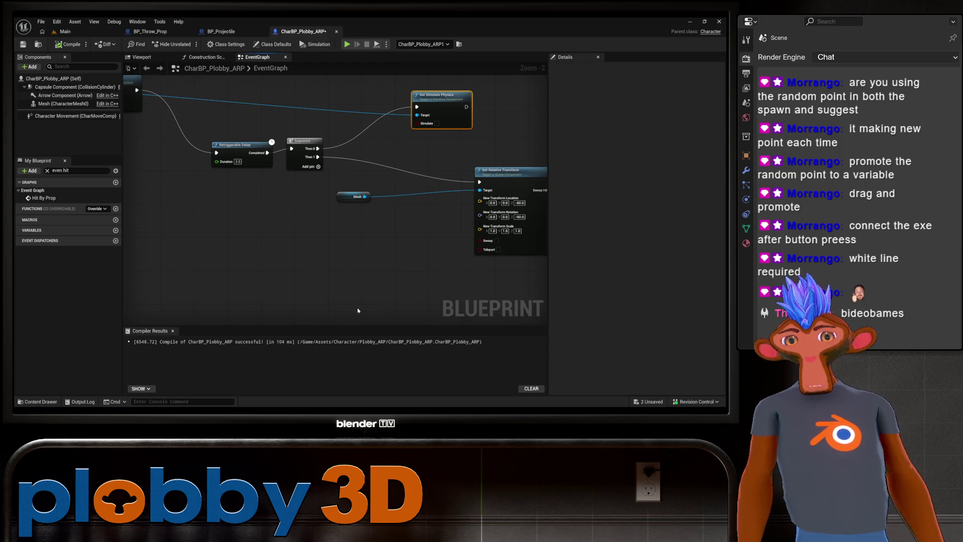
mouse_move(342, 277)
mouse_down()
mouse_move(254, 276)
mouse_move(400, 280)
mouse_move(274, 268)
mouse_up()
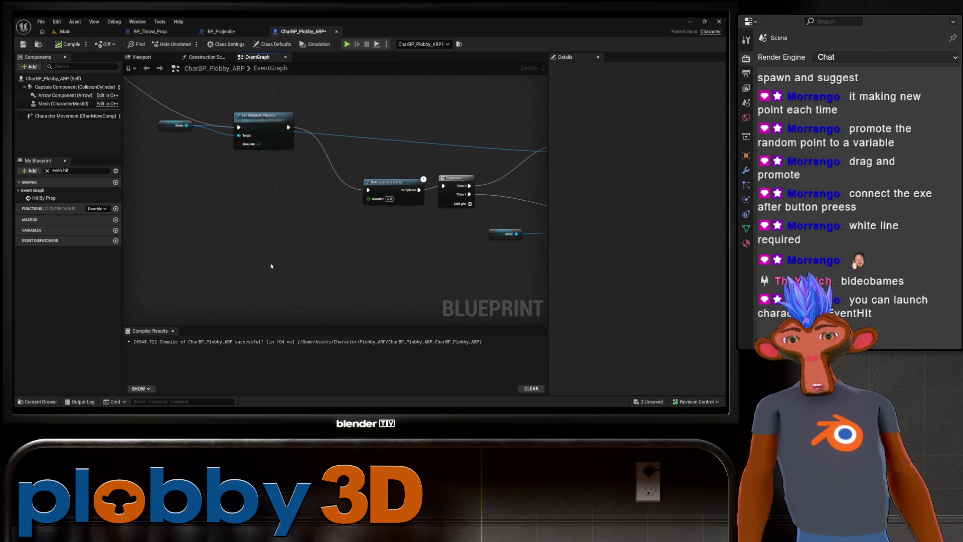
drag(238, 221, 378, 286)
mouse_move(243, 155)
mouse_down()
mouse_move(264, 301)
mouse_move(281, 301)
mouse_move(146, 217)
mouse_move(353, 135)
mouse_up()
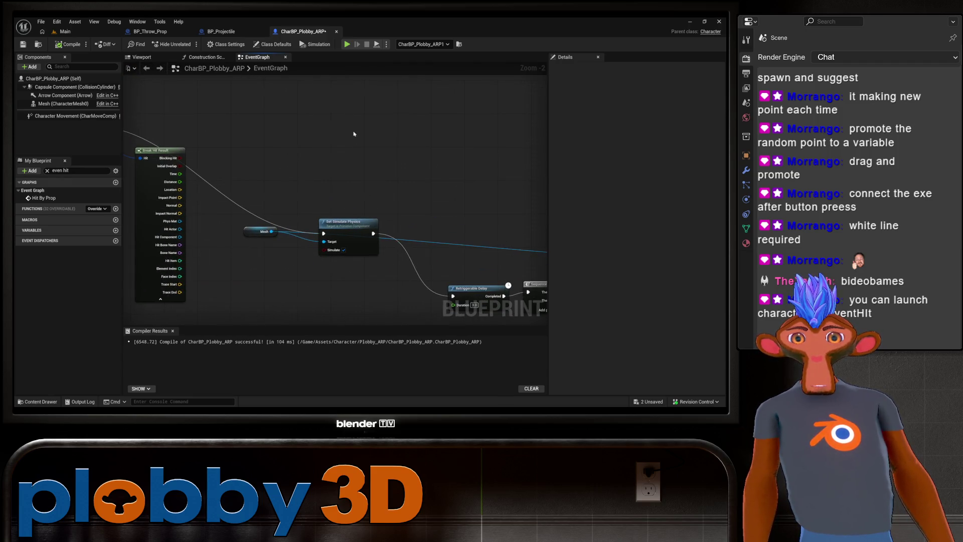
Add a Launch Character node to the character graph.
right_click(354, 133)
text(launcyhu)
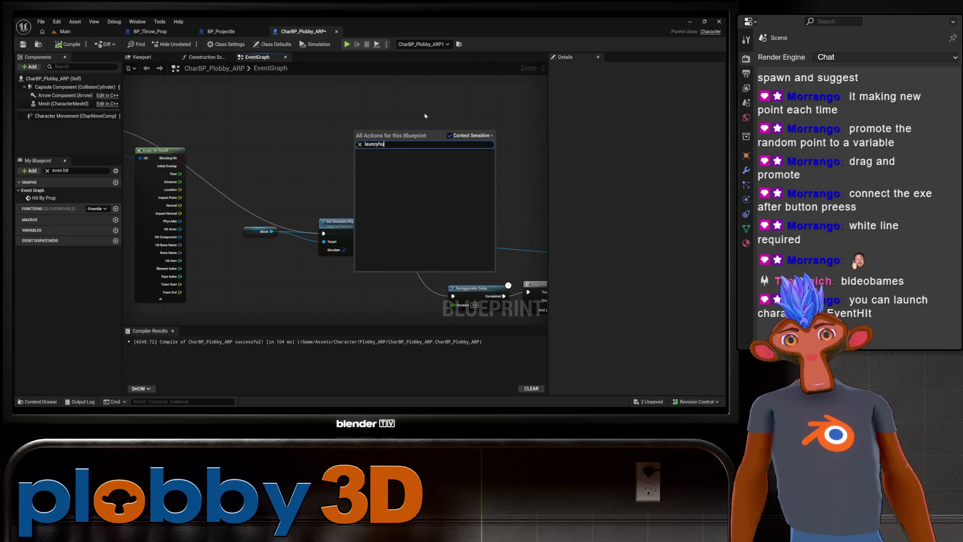
key(BackSpace)
key(BackSpace)
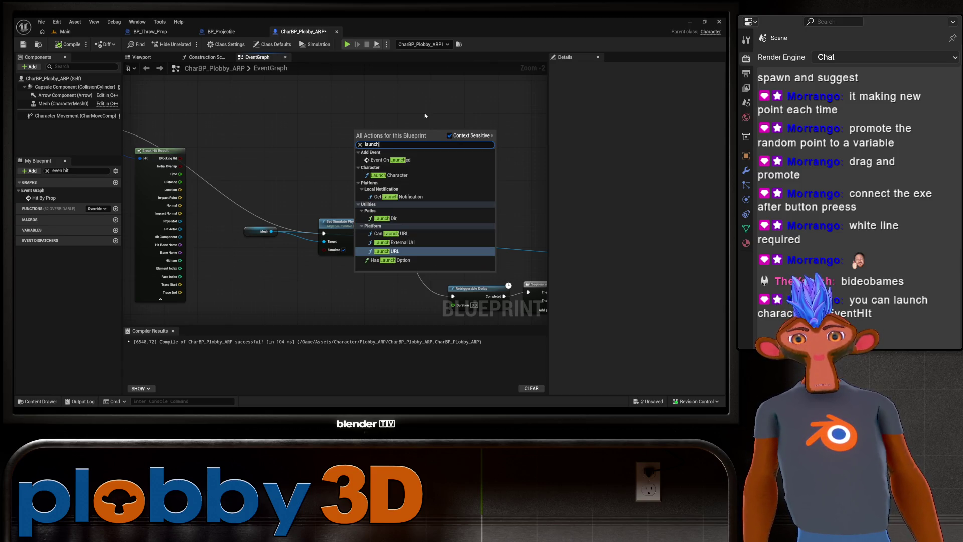
click(389, 176)
Connect Break Hit Result's Impact Normal to Launch Character's Launch Velocity.
scroll(303, 156, down, 1)
mouse_move(303, 156)
mouse_down()
mouse_move(379, 236)
mouse_move(316, 256)
mouse_move(341, 253)
mouse_move(354, 199)
mouse_up()
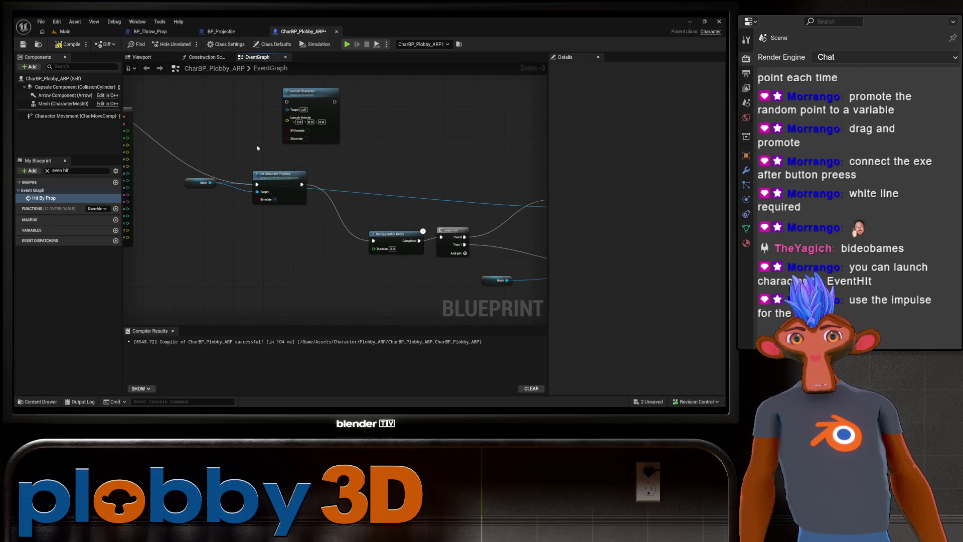
drag(241, 166, 232, 180)
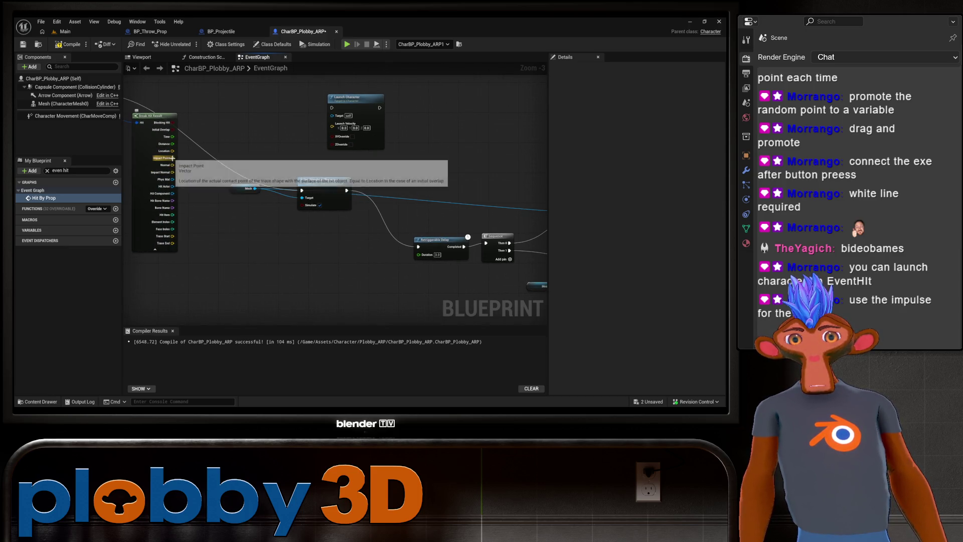
drag(188, 259, 267, 283)
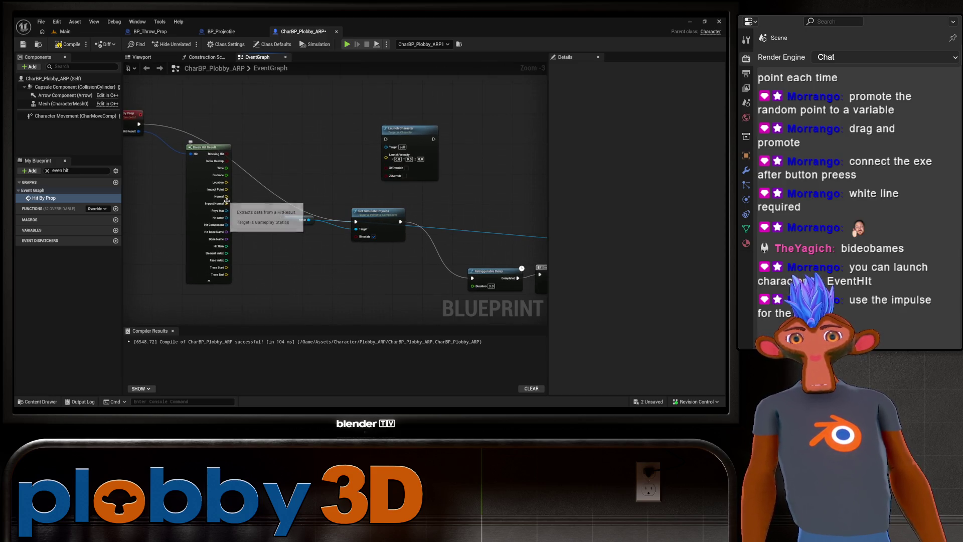
mouse_move(227, 203)
mouse_down()
mouse_move(346, 177)
mouse_move(386, 154)
mouse_up()
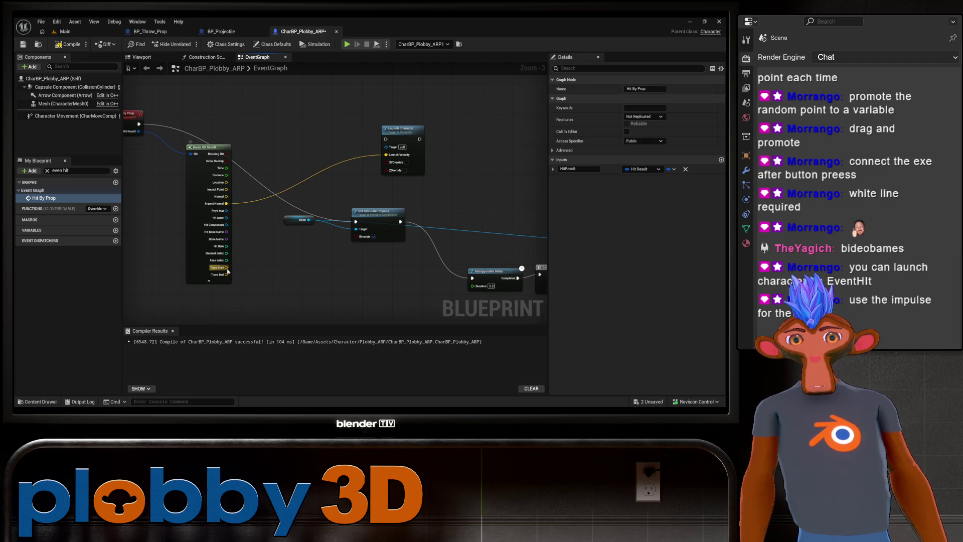
drag(164, 183, 212, 189)
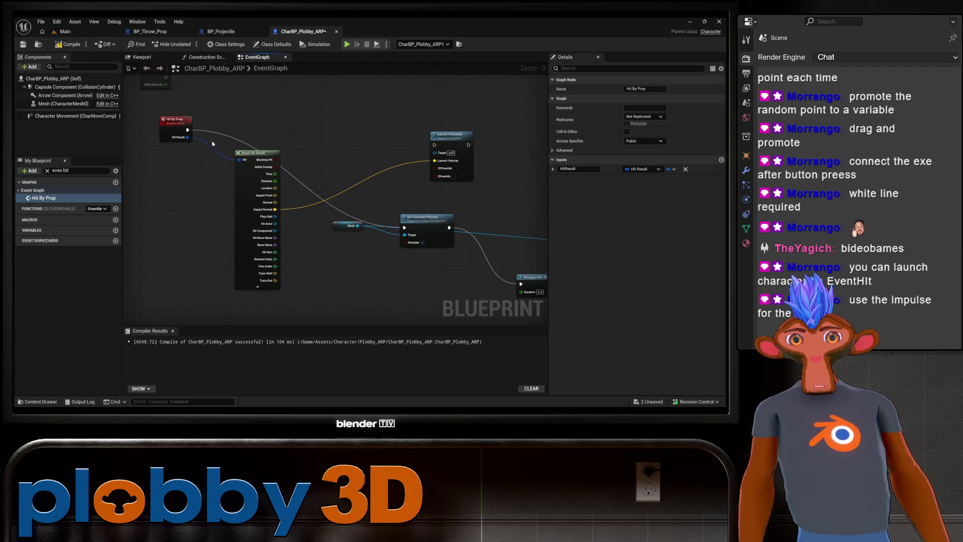
mouse_move(436, 207)
mouse_down()
mouse_move(311, 197)
mouse_move(293, 137)
mouse_move(358, 216)
mouse_up()
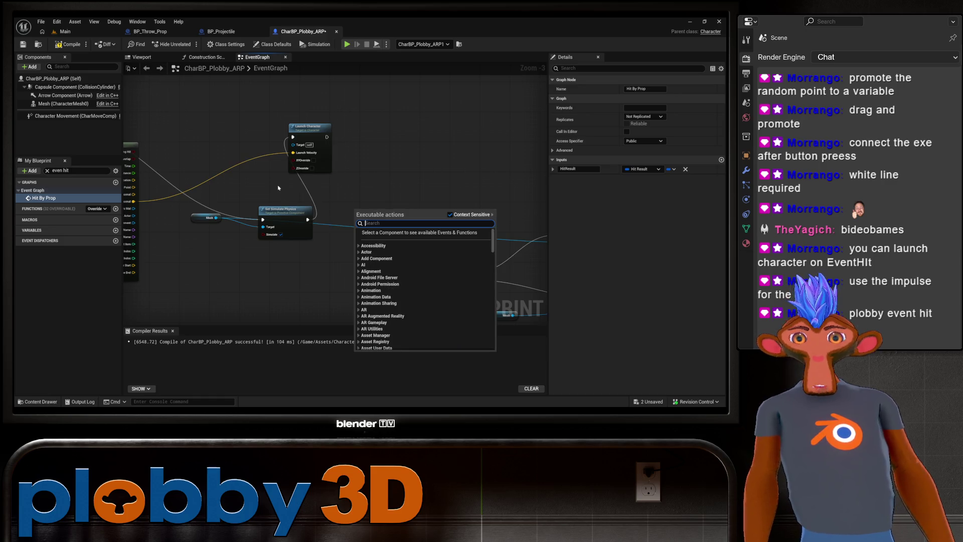
Undo the Impact Normal to Launch Velocity link.
click(285, 186)
key(ctrl+z)
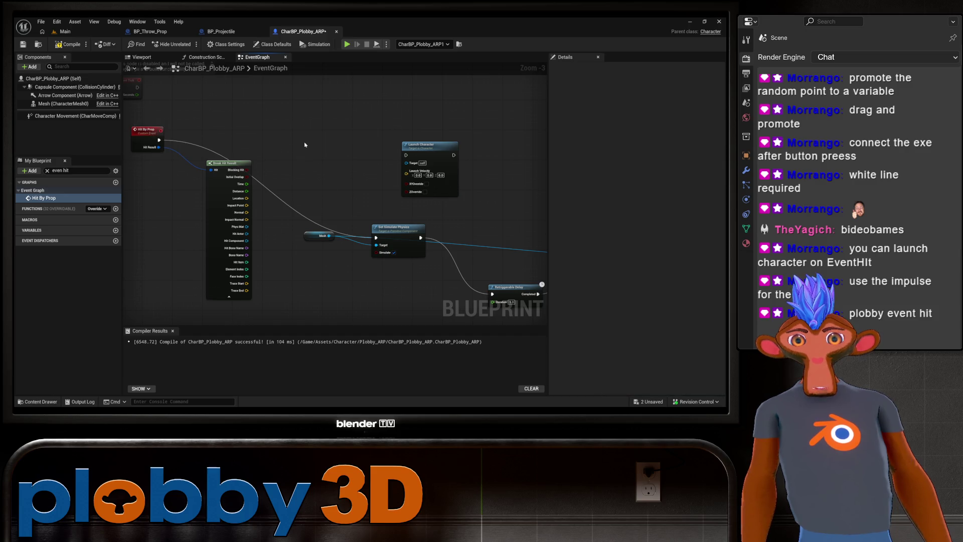
scroll(302, 123, down, 3)
scroll(302, 123, up, 3)
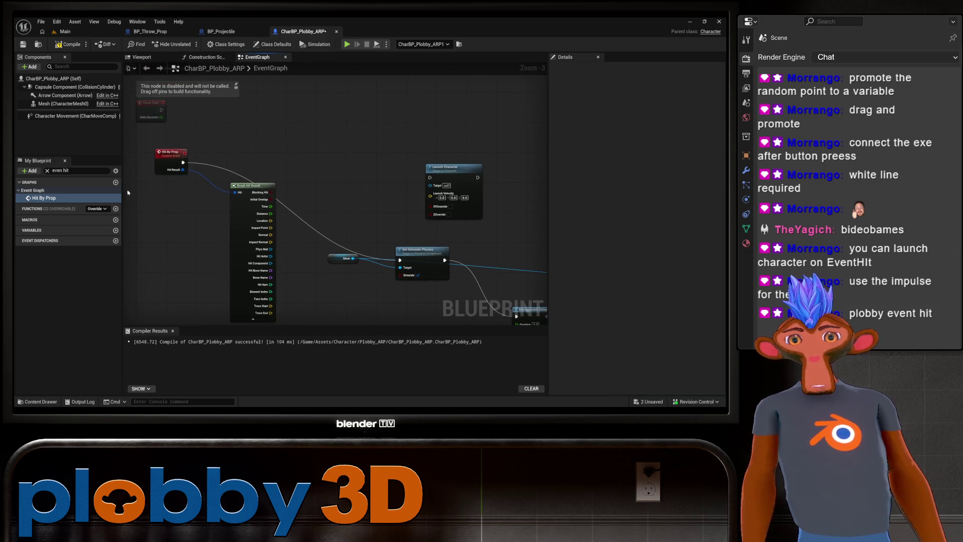
Filter My Blueprint and the Mesh details for event entries, then bring up the graph's action list.
click(69, 171)
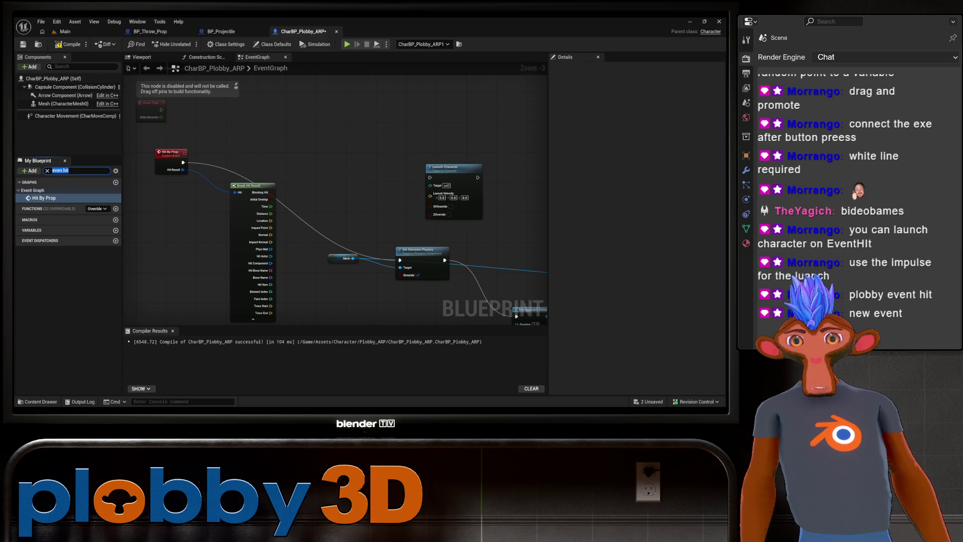
text(event)
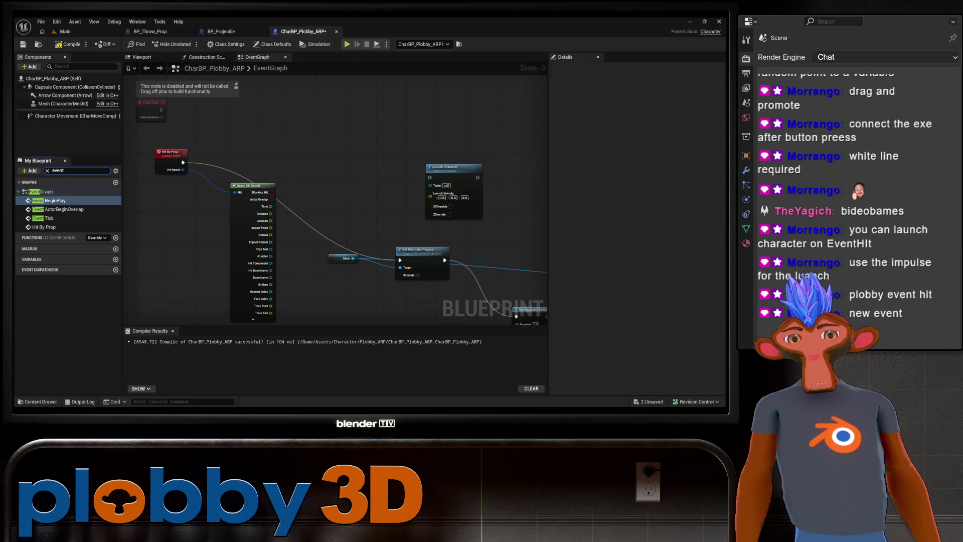
click(63, 103)
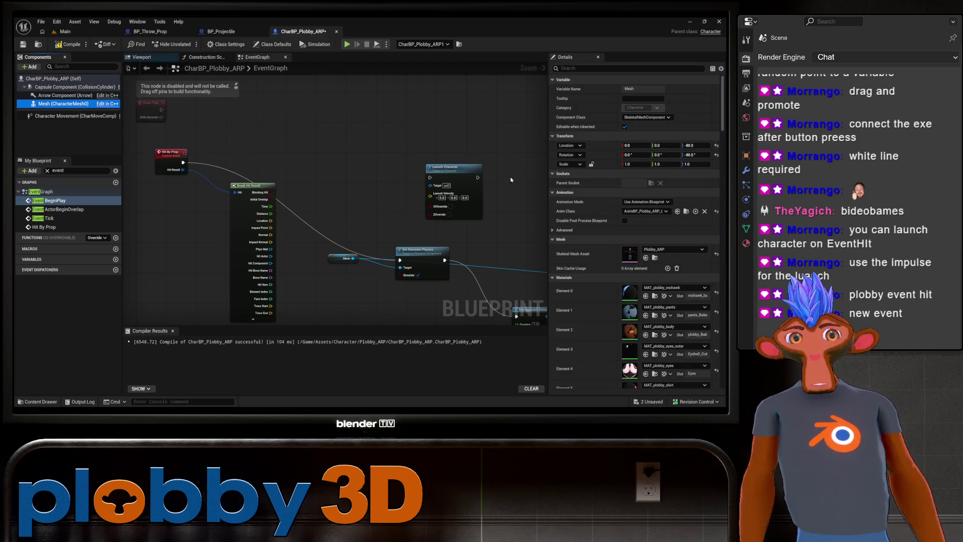
click(627, 68)
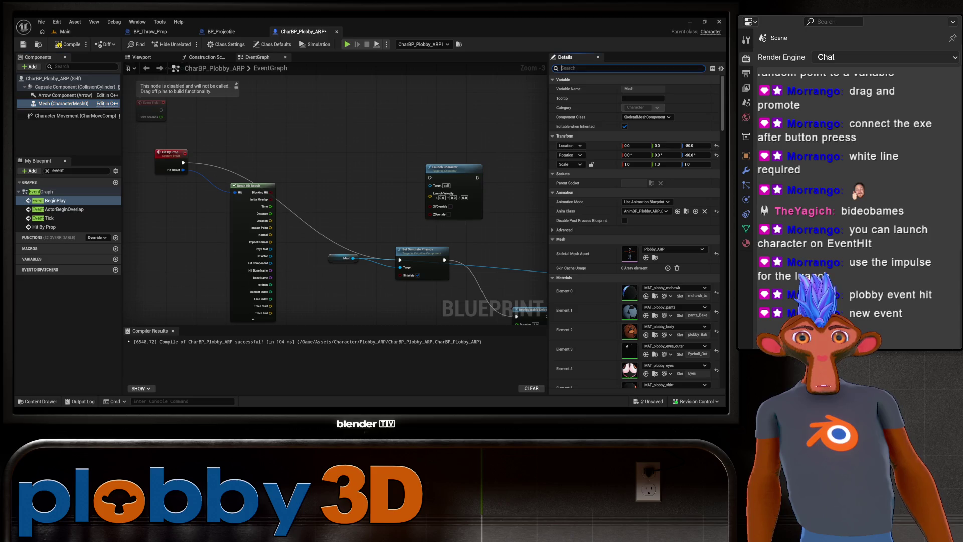
text(event)
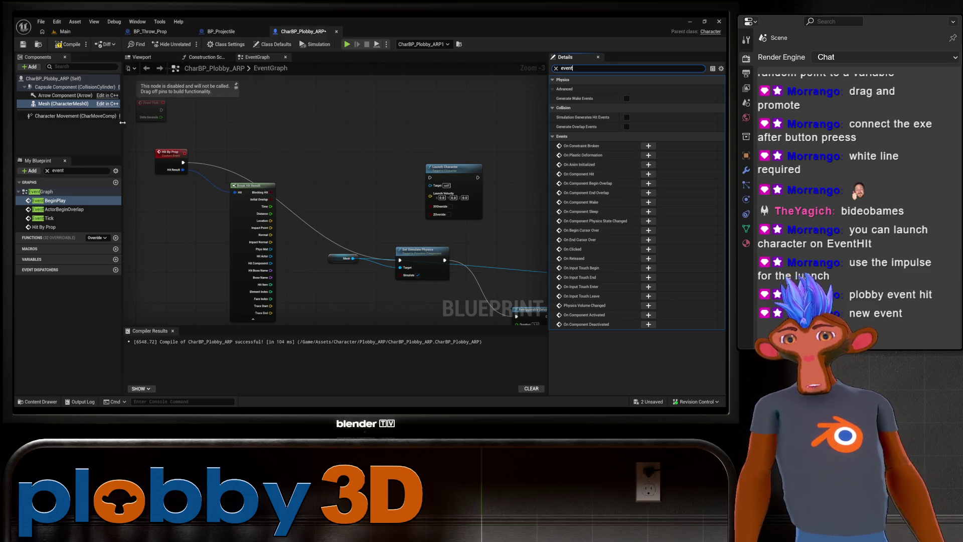
click(321, 153)
right_click(321, 154)
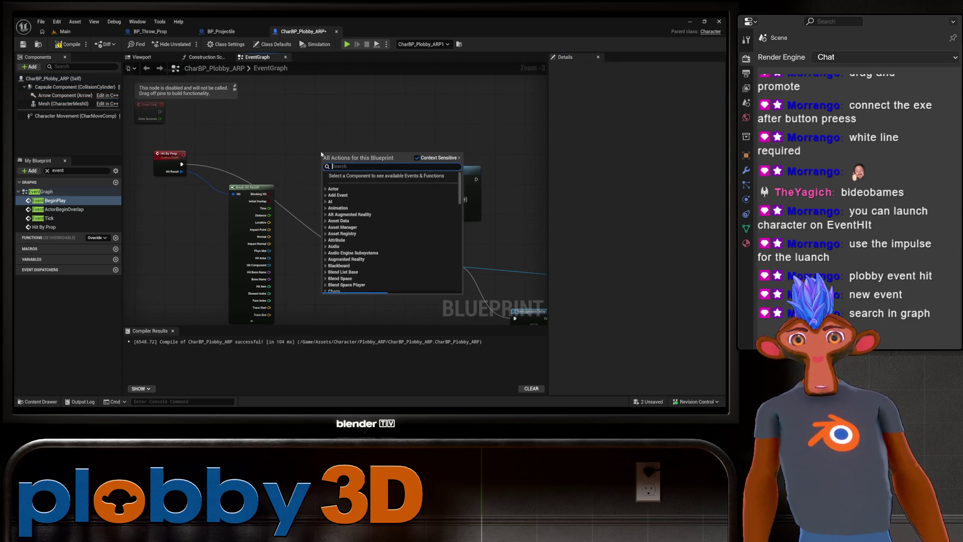
Add an Event Hit node to the graph and position it.
text(event hit)
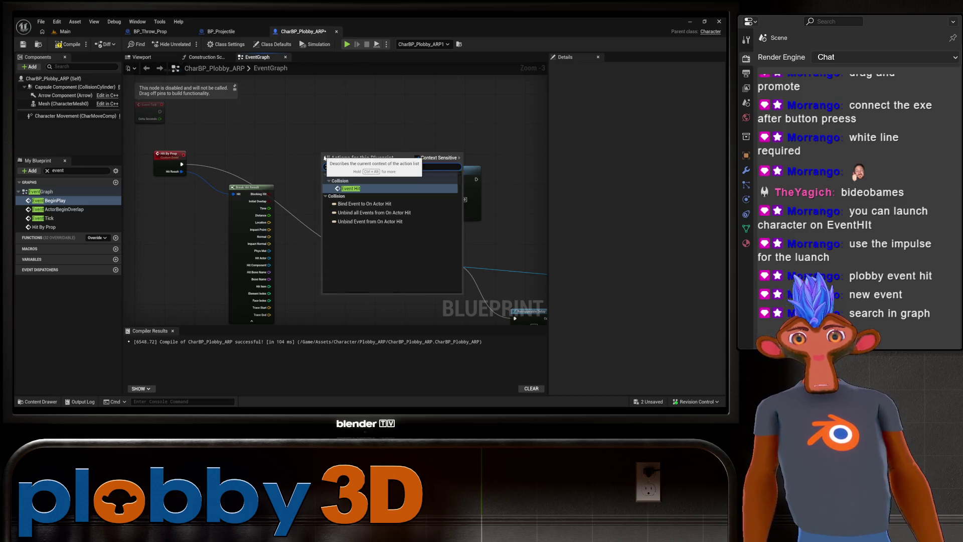
key(Return)
mouse_move(344, 153)
mouse_down()
mouse_move(301, 108)
mouse_move(429, 179)
mouse_up()
drag(345, 192, 326, 197)
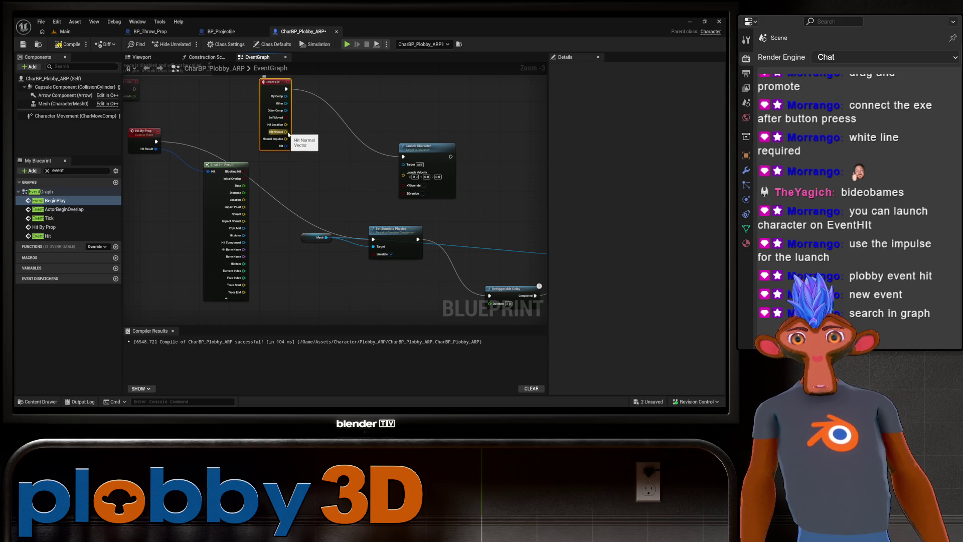
Wire Event Hit's Normal Impulse into Launch Character's Launch Velocity and compile.
mouse_move(288, 136)
mouse_down()
mouse_move(404, 175)
mouse_move(399, 183)
mouse_up()
click(399, 182)
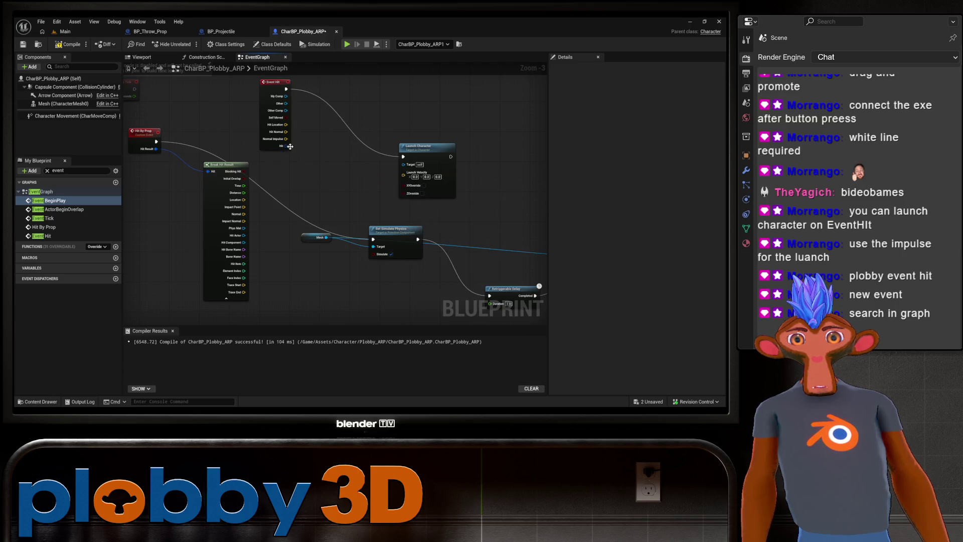
drag(289, 142, 404, 175)
scroll(327, 158, down, 2)
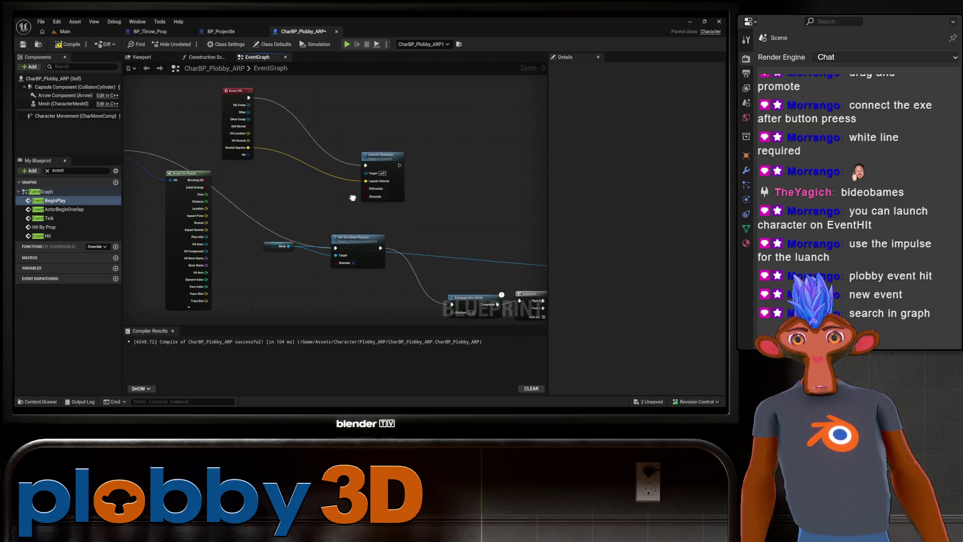
drag(387, 135, 416, 173)
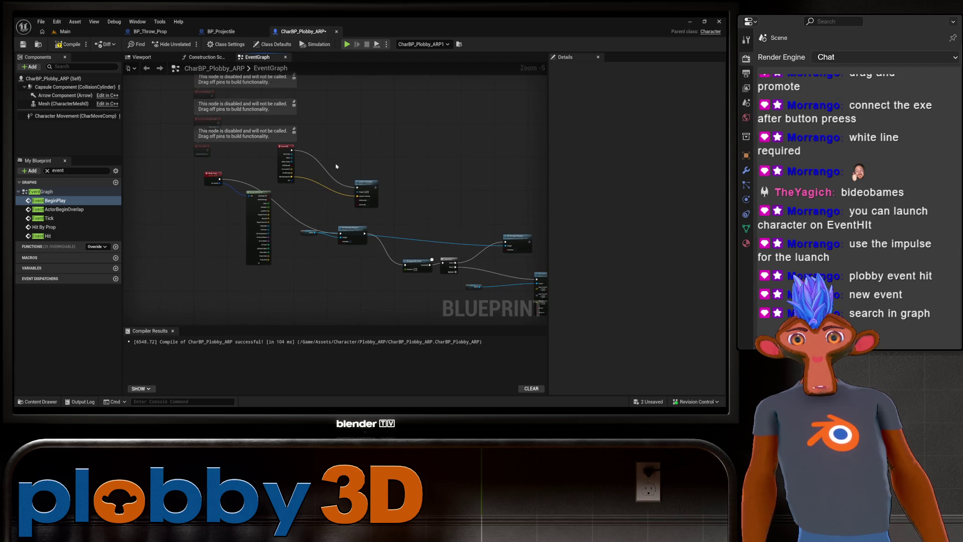
click(57, 44)
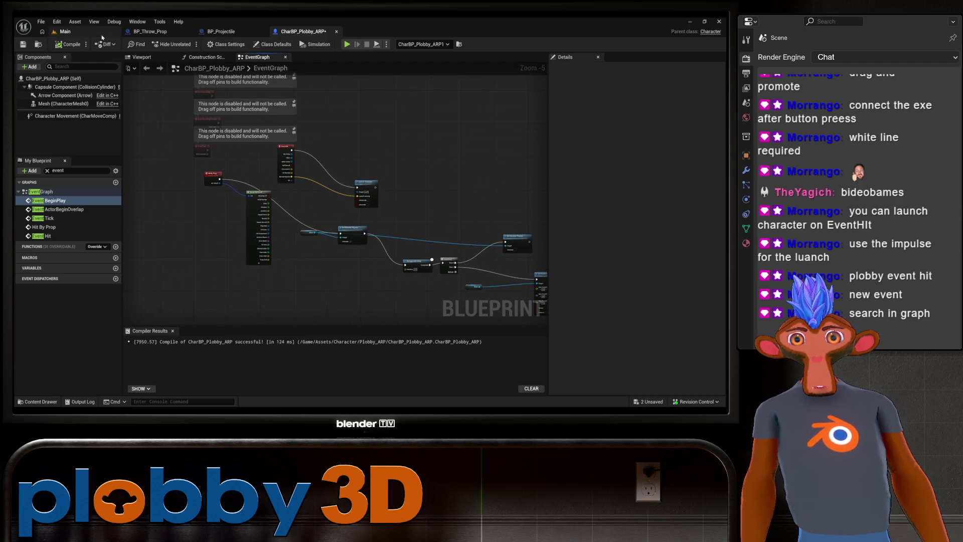
click(95, 32)
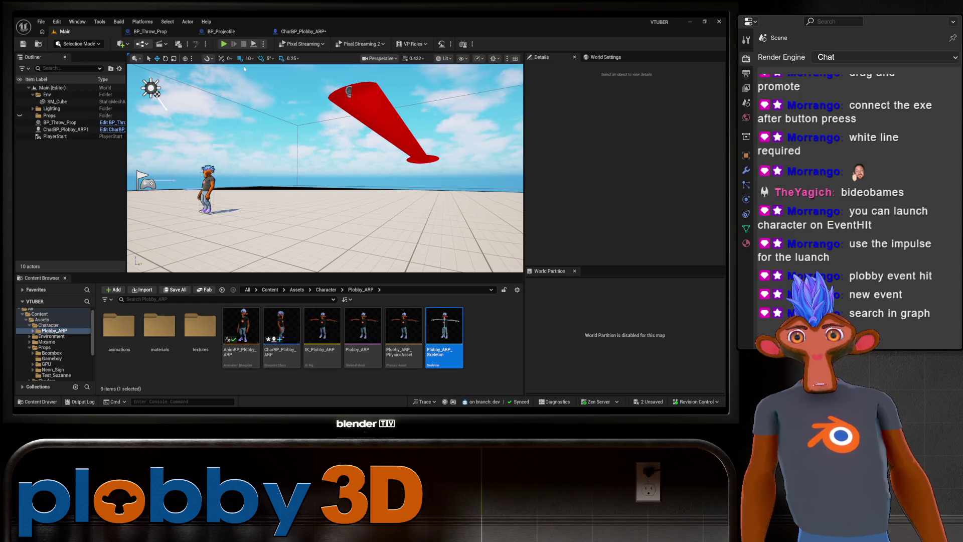
click(224, 44)
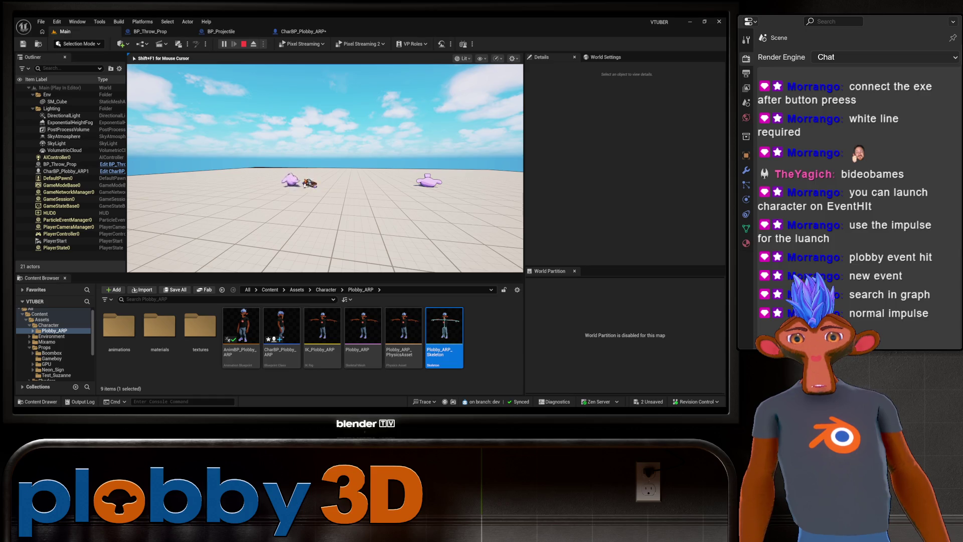
key(Escape)
click(285, 32)
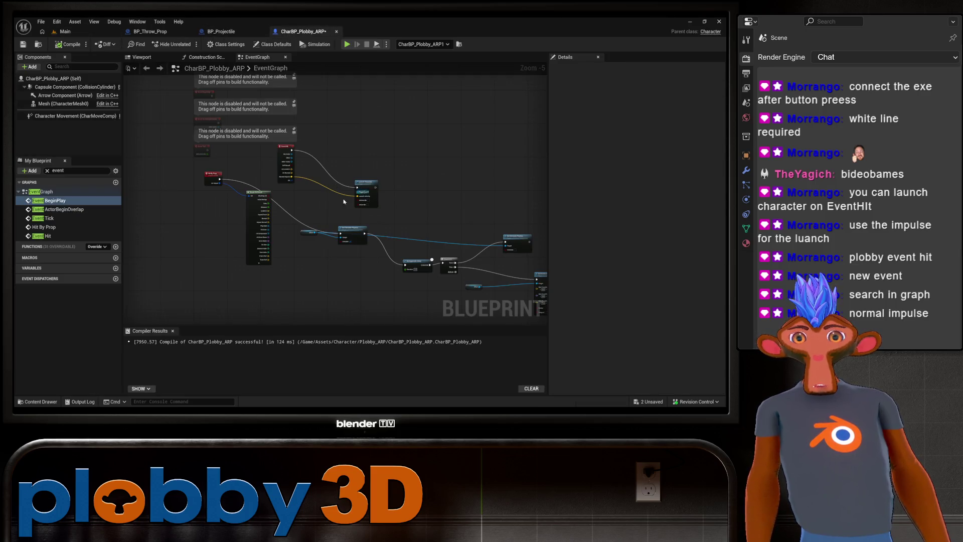
Add a vector Multiply node fed by Event Hit's Normal Impulse, placed beside Launch Character.
scroll(291, 147, up, 4)
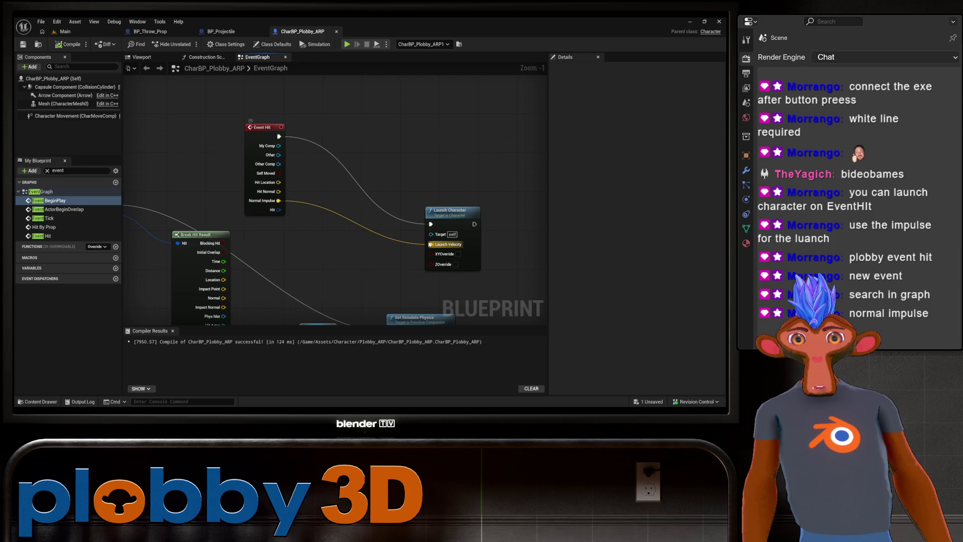
mouse_move(444, 208)
mouse_down()
mouse_move(359, 192)
mouse_move(433, 176)
mouse_up()
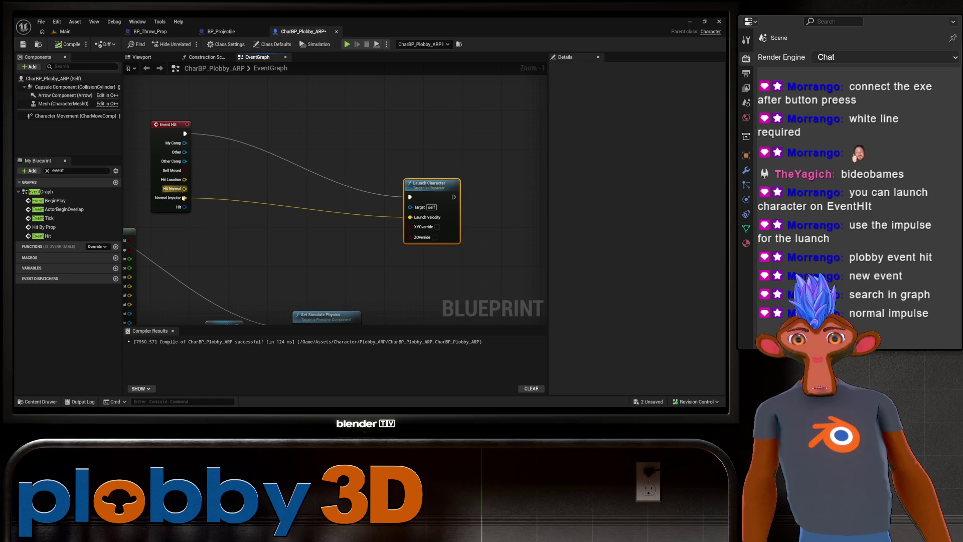
drag(184, 197, 245, 236)
text(make array)
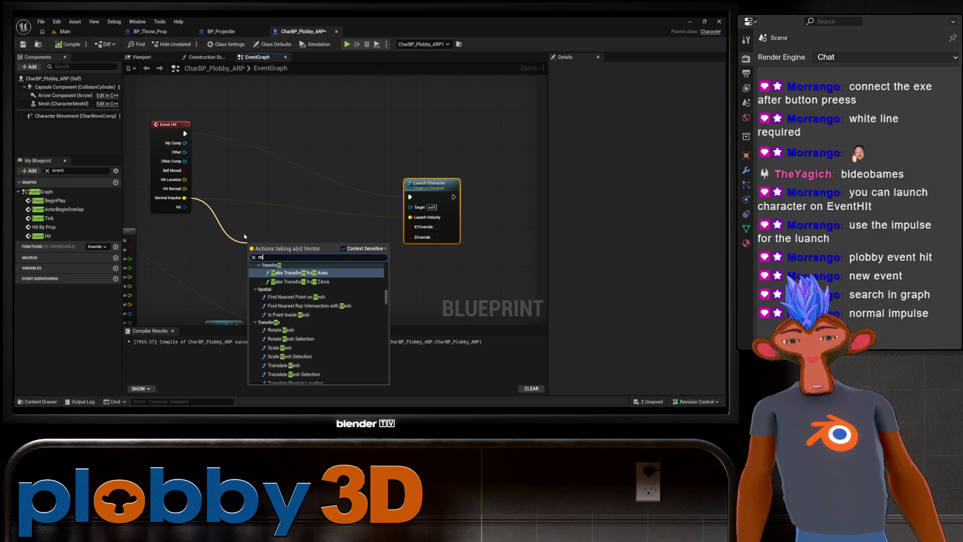
key(Return)
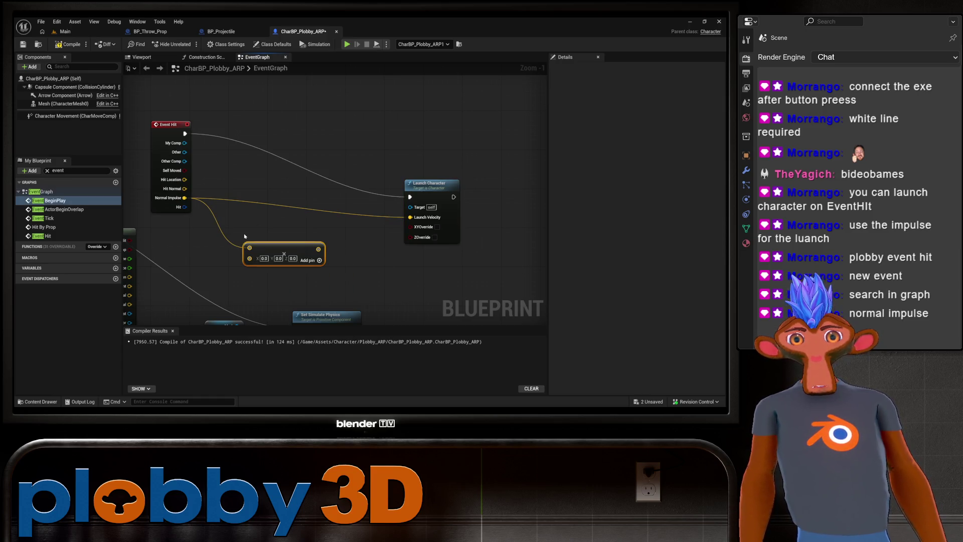
drag(291, 245, 311, 235)
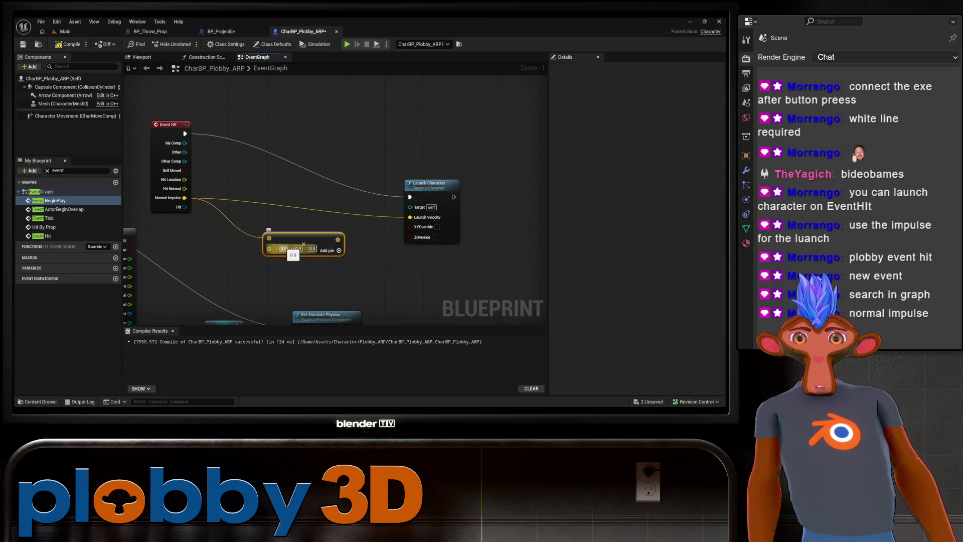
Set the multiplier to 100, 100, 100, wire it into Launch Velocity, and show the Main level.
click(283, 248)
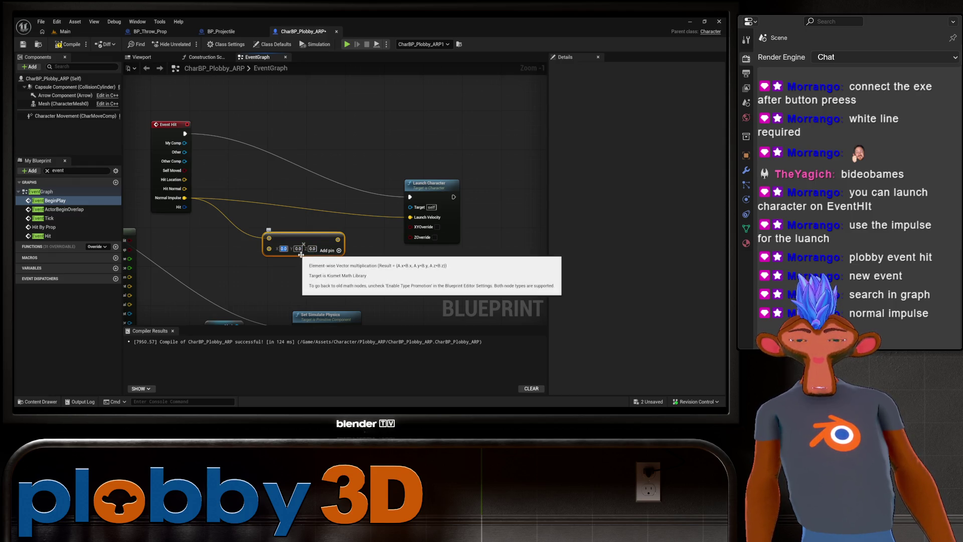
text(100)
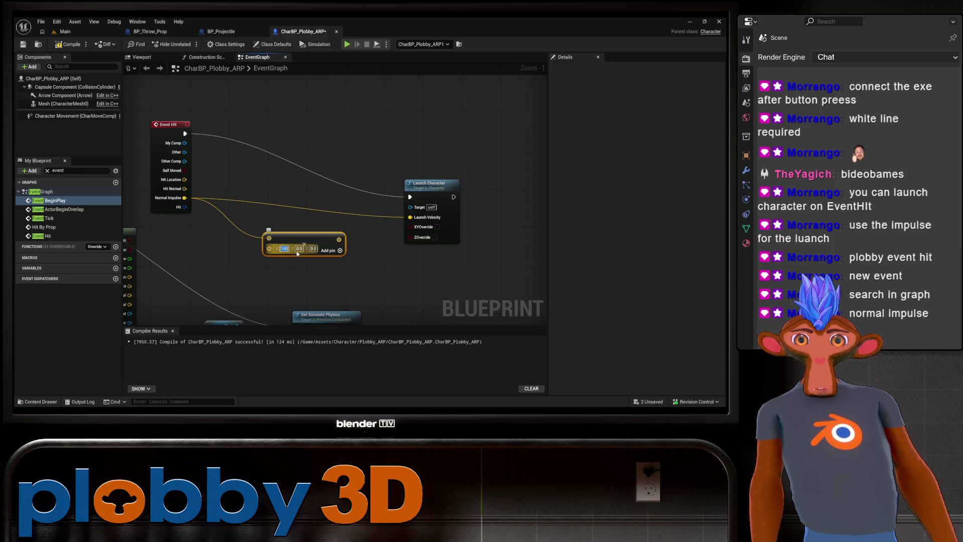
key(Return)
text(100)
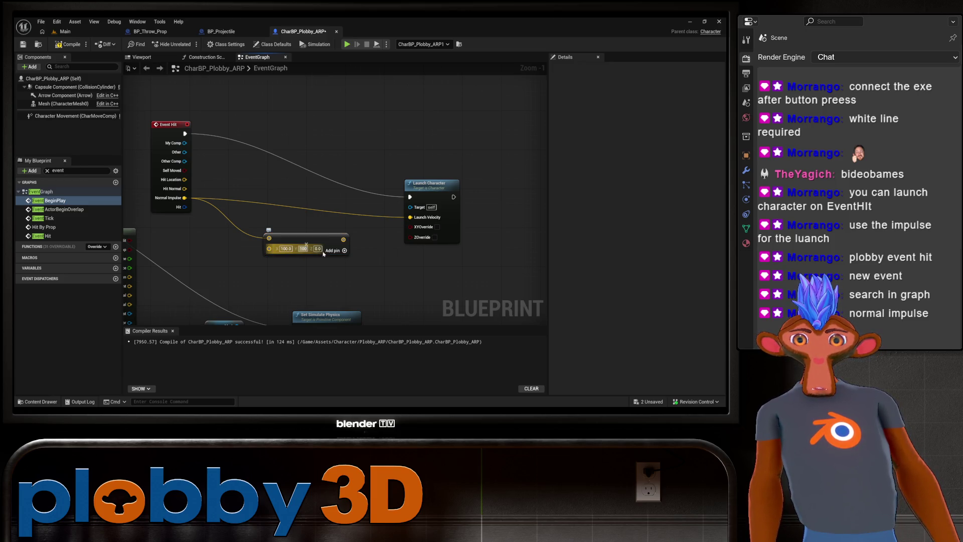
click(317, 248)
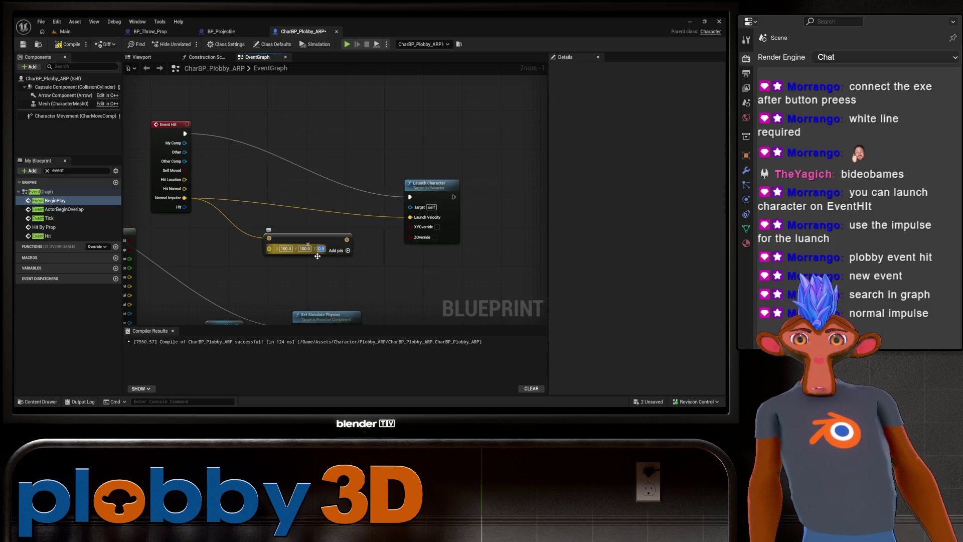
text(100)
key(Return)
mouse_move(354, 244)
mouse_down()
mouse_move(416, 236)
mouse_move(410, 218)
mouse_up()
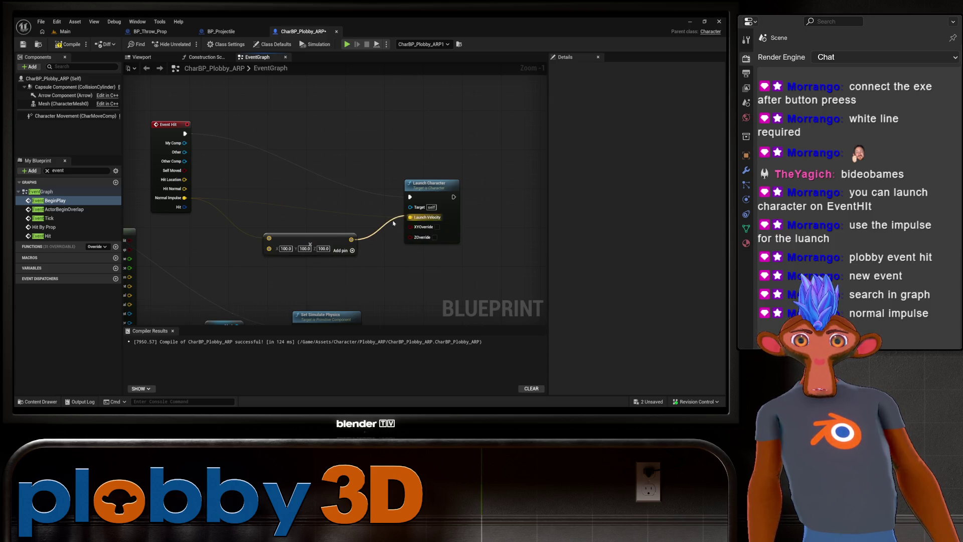
click(76, 34)
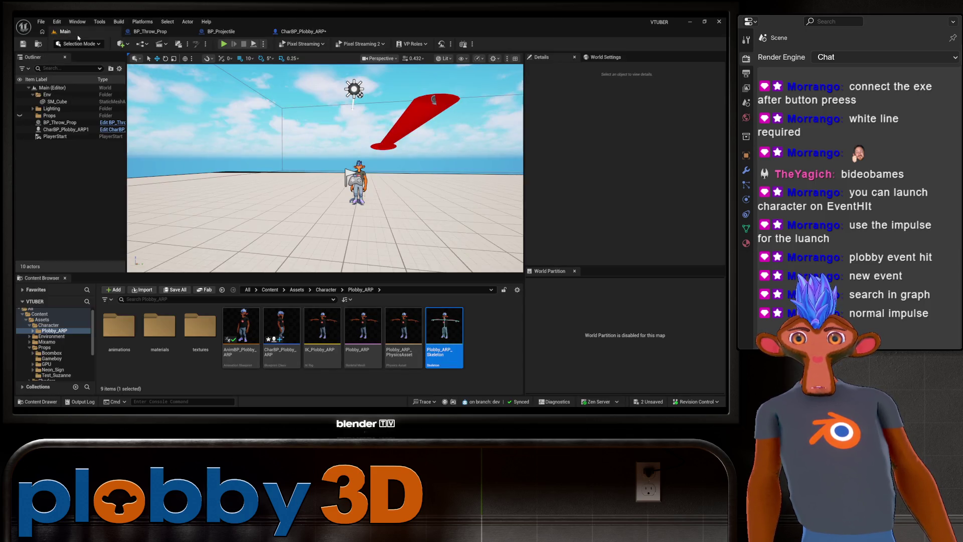
Play-test the 100x hit launch, then return to the CharBP_Plobby_ARP event graph.
click(224, 44)
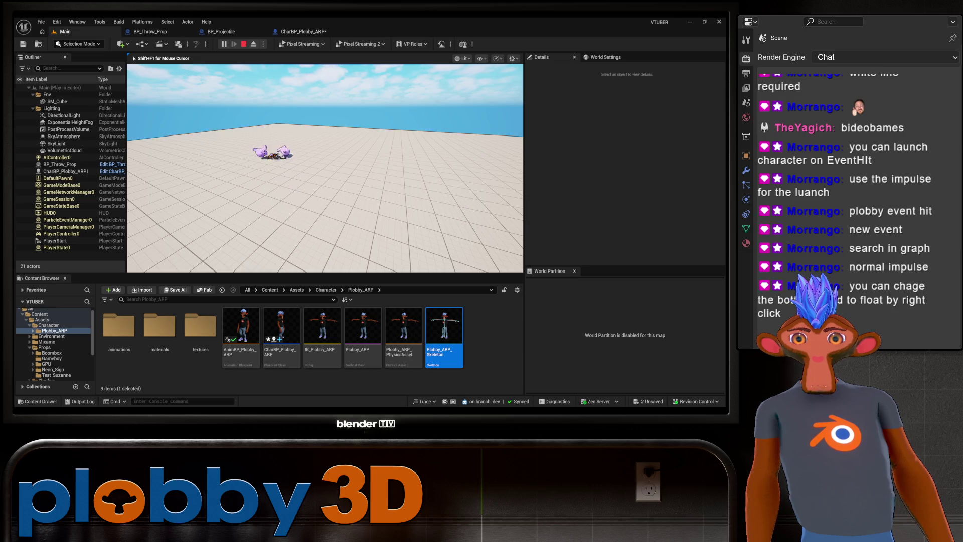
key(shift+F1)
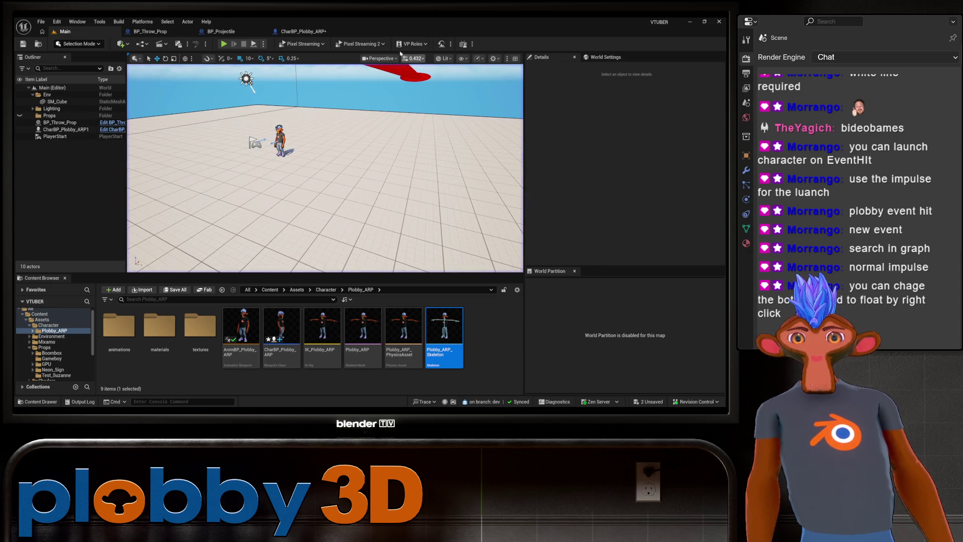
click(304, 32)
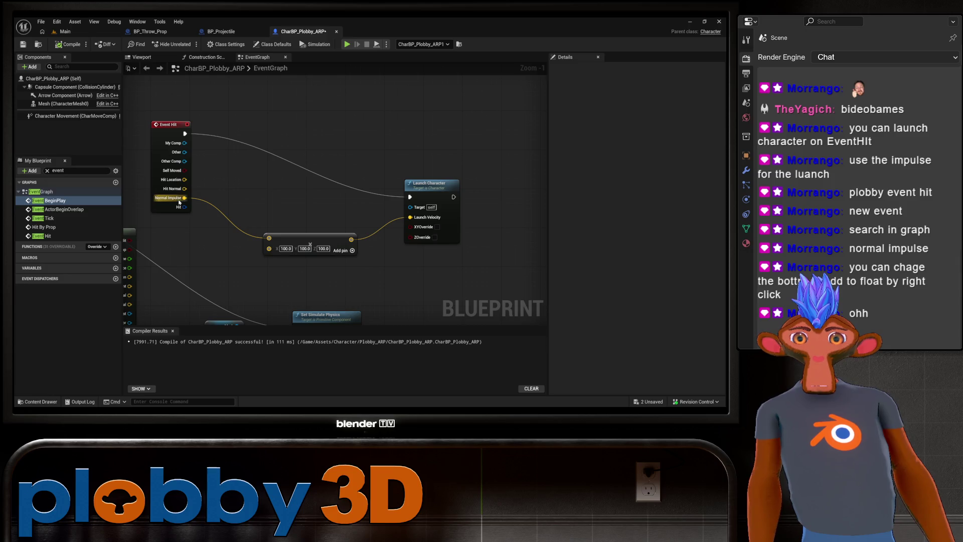
drag(290, 233, 448, 170)
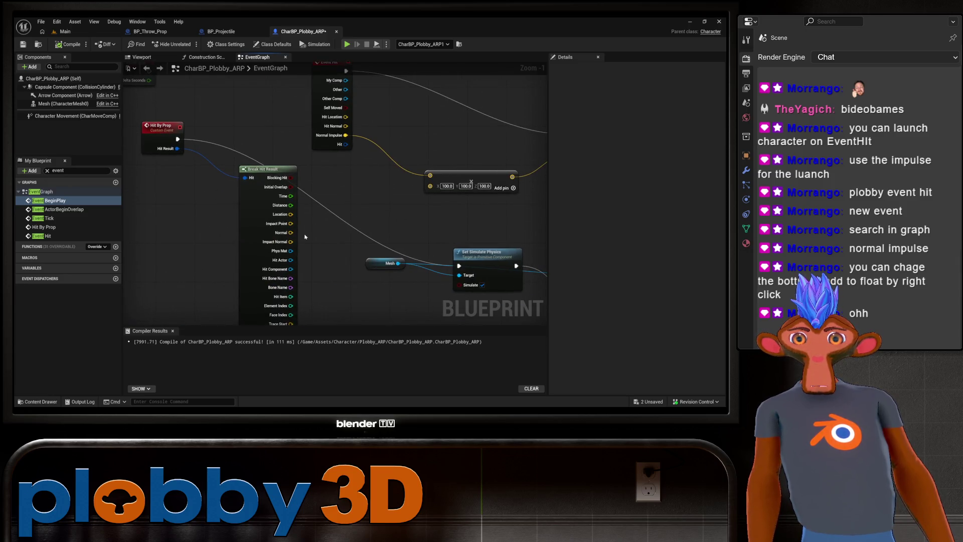
right_click(499, 216)
click(256, 119)
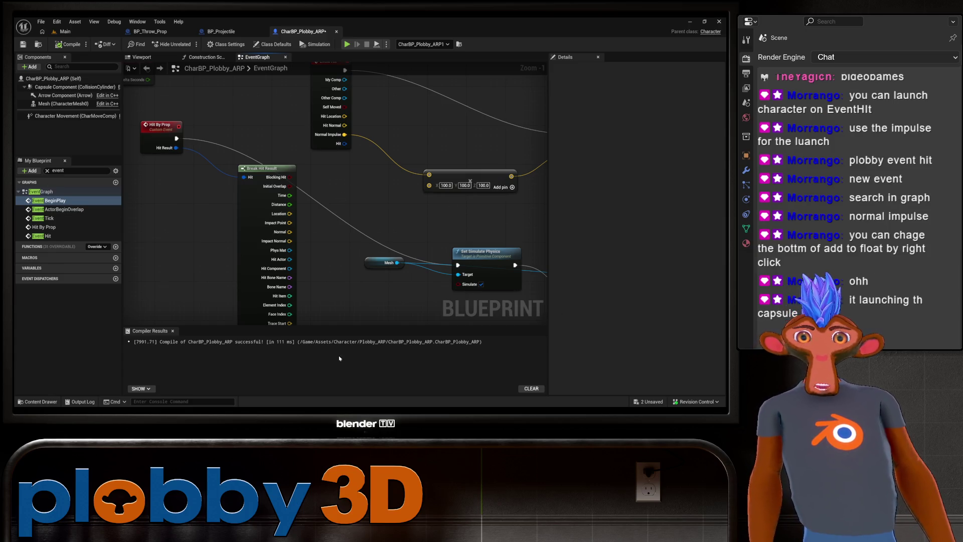
scroll(395, 212, down, 2)
drag(395, 212, 301, 210)
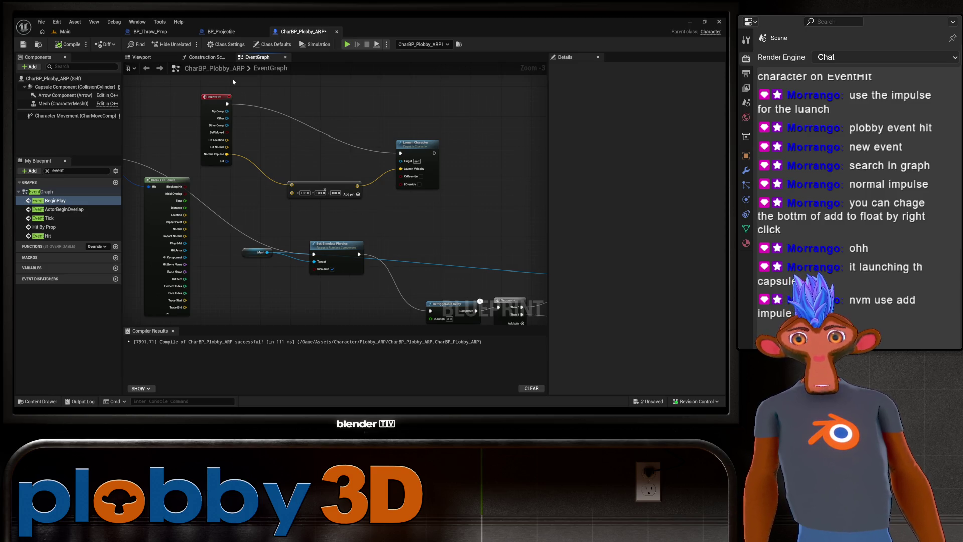
Add an Add Impulse (Mesh) node, run it from Event Hit, and feed it Normal Impulse.
right_click(486, 116)
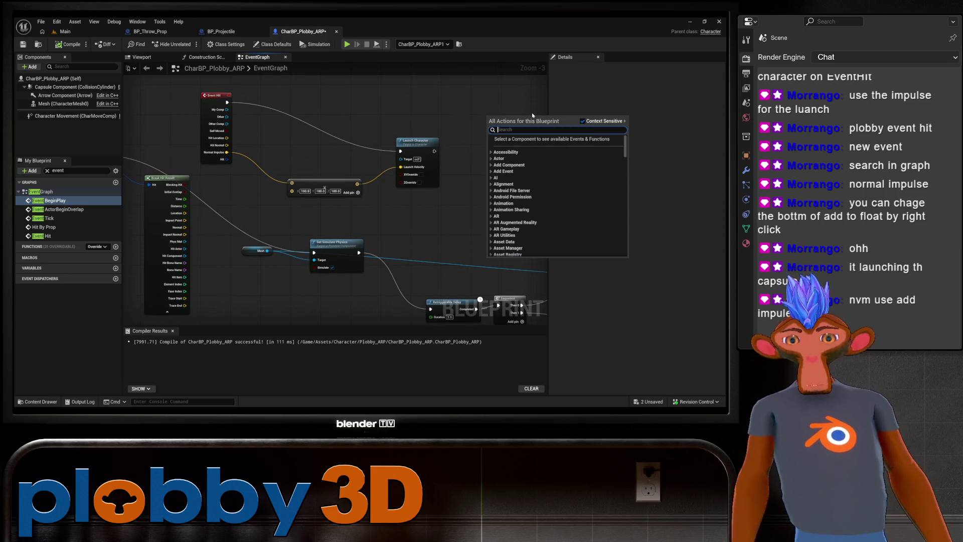
text(add impu)
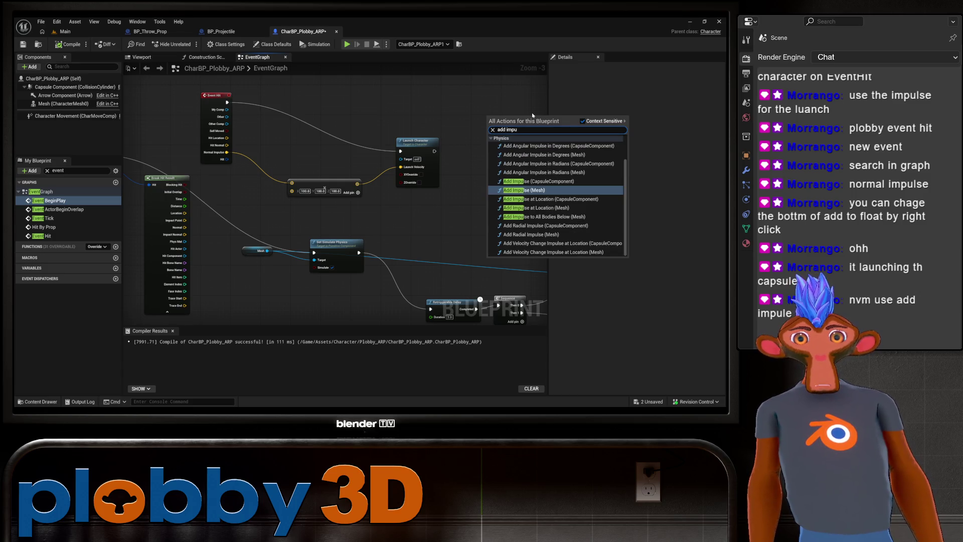
key(Return)
drag(512, 137, 398, 145)
click(273, 129)
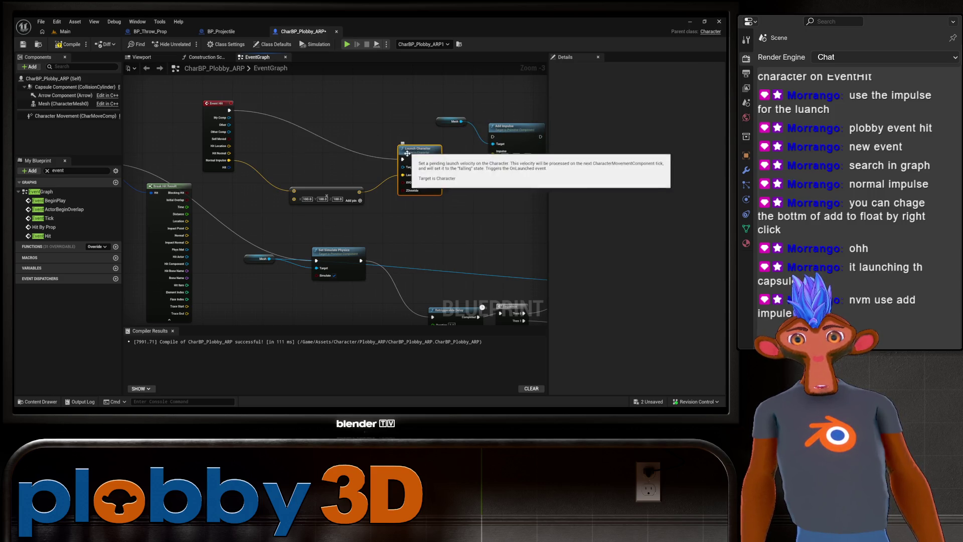
mouse_move(227, 113)
mouse_down()
mouse_move(452, 147)
mouse_move(493, 137)
mouse_up()
mouse_move(229, 160)
mouse_down()
mouse_move(271, 198)
mouse_move(454, 188)
mouse_move(490, 168)
mouse_move(492, 151)
mouse_up()
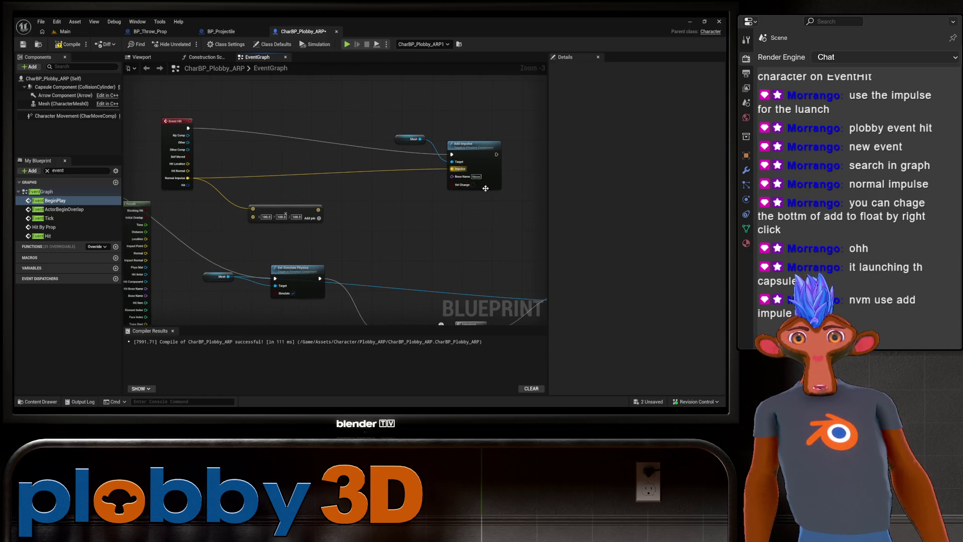
drag(471, 237, 390, 206)
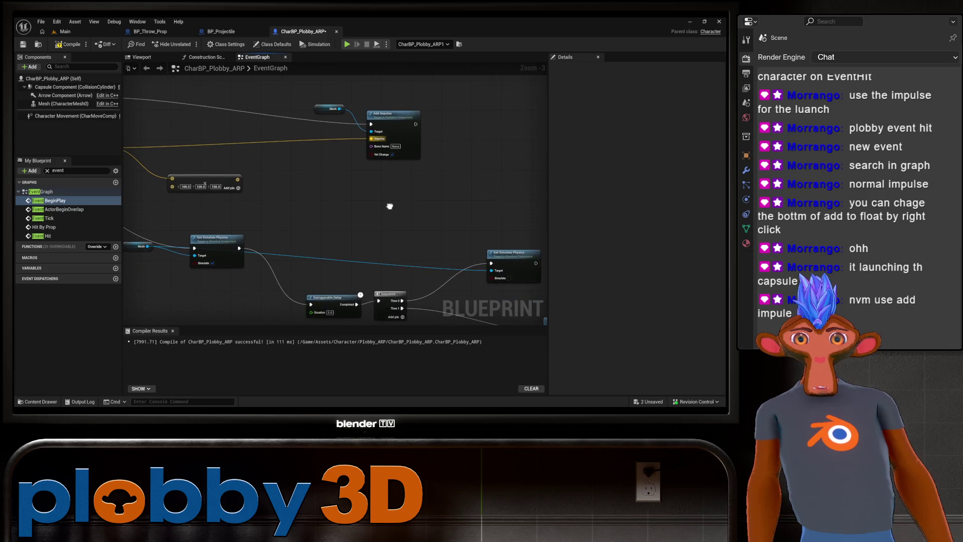
Compile and save the blueprint, play-test in the Main level, then return to the graph.
click(69, 44)
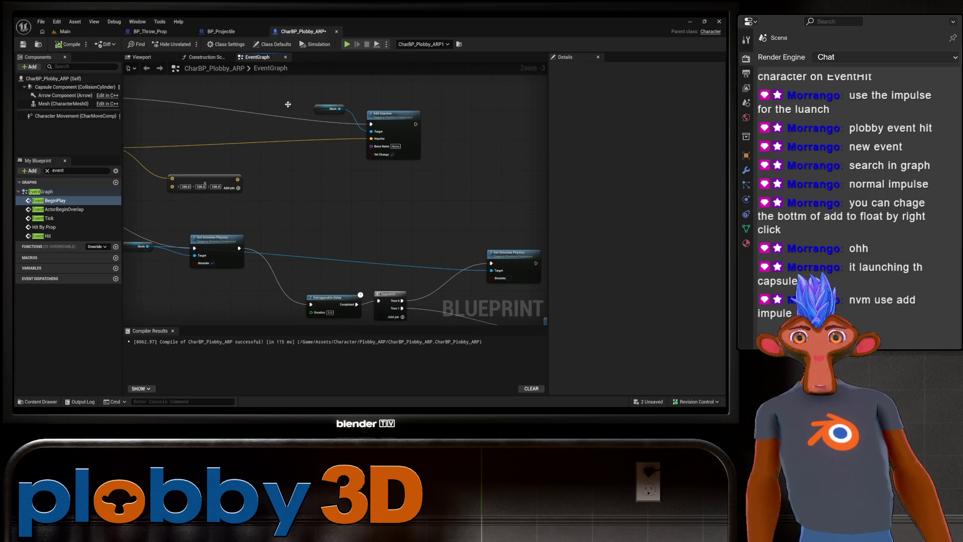
key(ctrl+s)
click(65, 32)
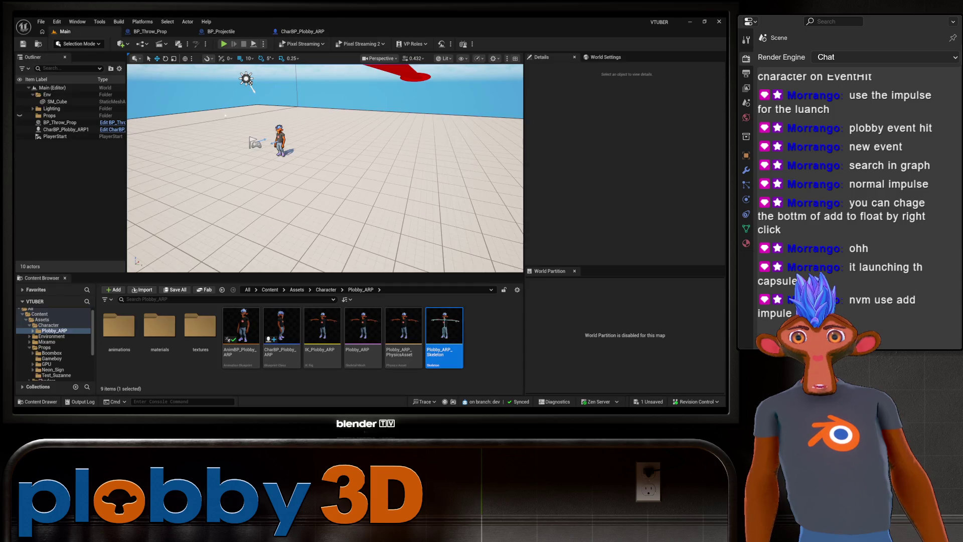
click(224, 44)
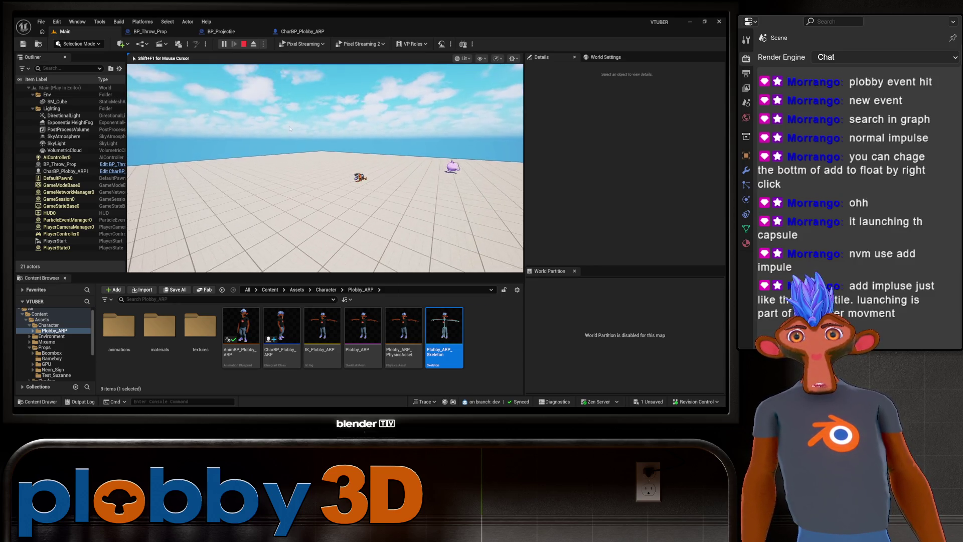
key(Escape)
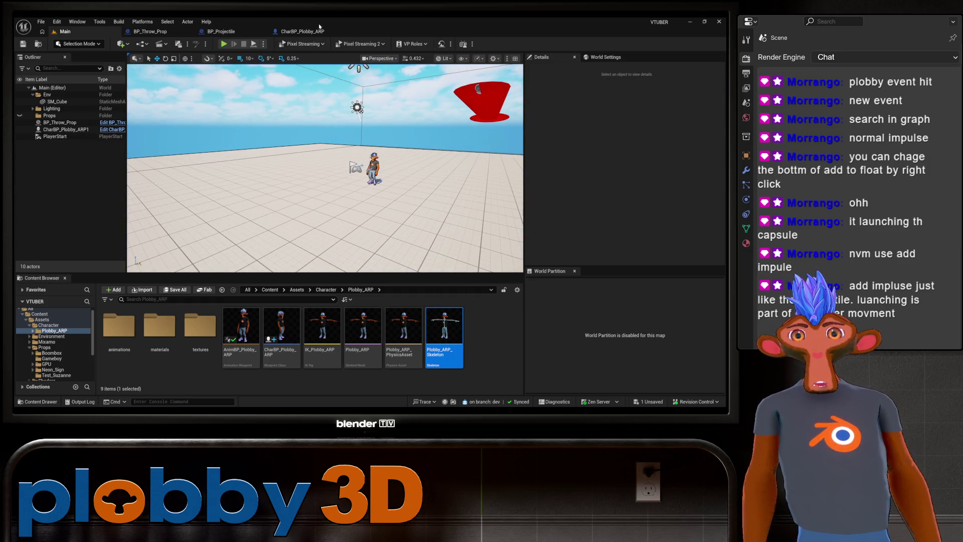
click(315, 30)
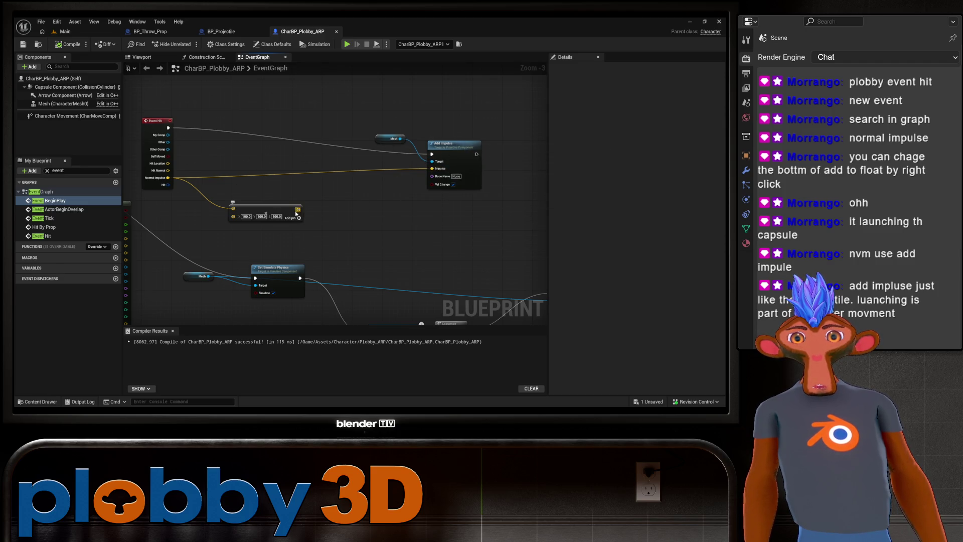
Wire the scaled vector into Add Impulse and make the Mesh generate hit events, then compile.
drag(297, 210, 433, 169)
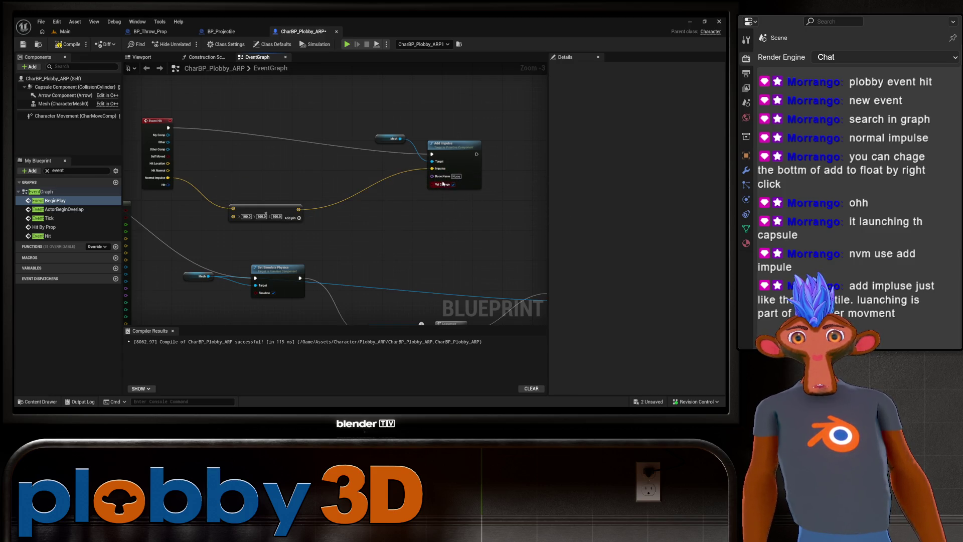
click(69, 44)
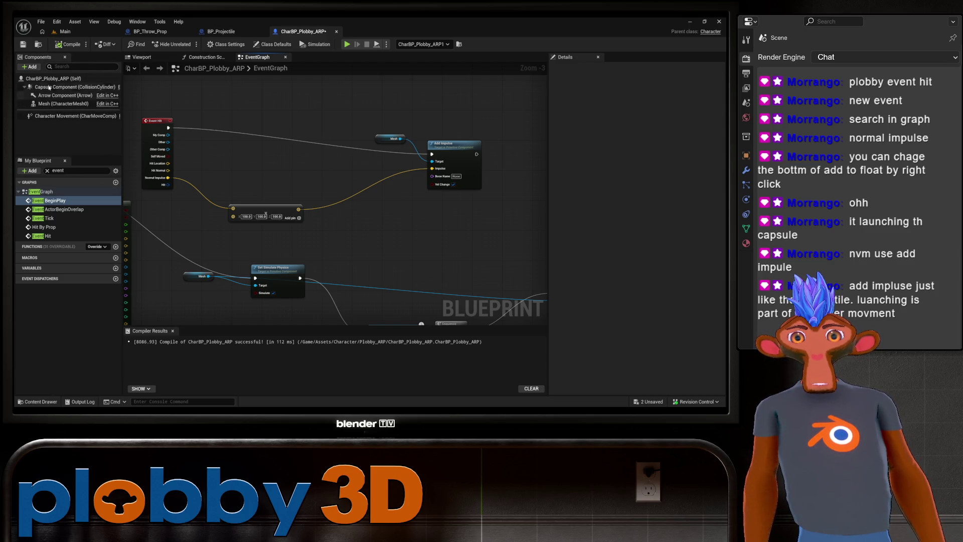
click(63, 103)
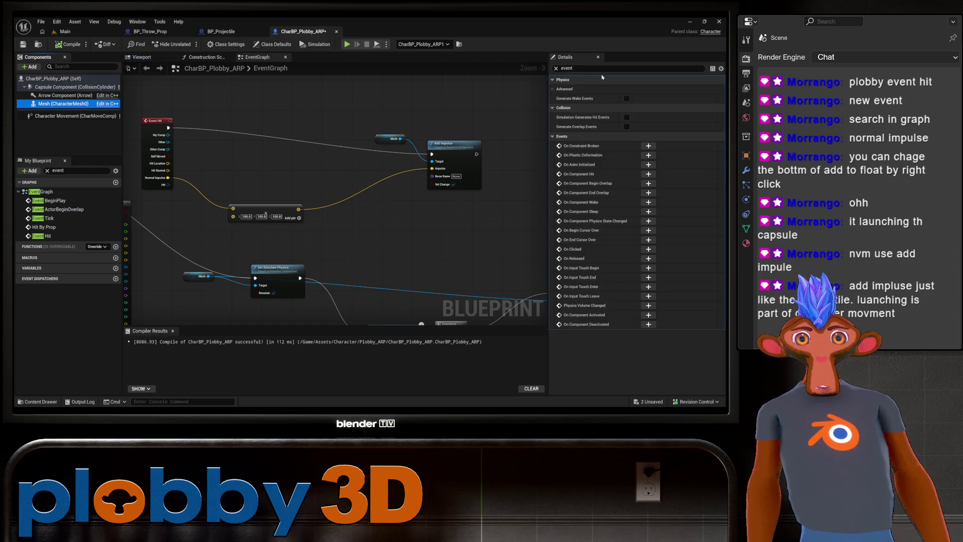
click(565, 69)
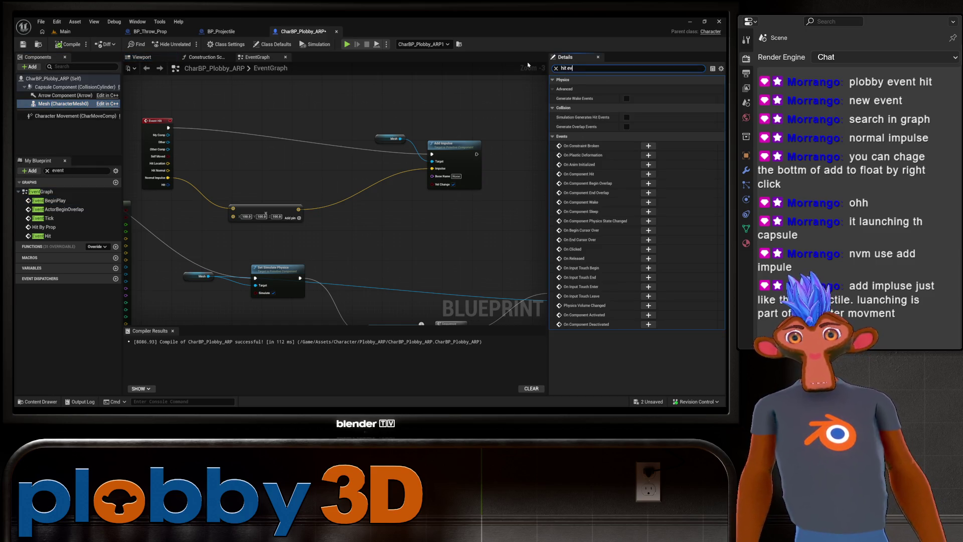
text(ent)
click(627, 88)
click(68, 45)
click(55, 200)
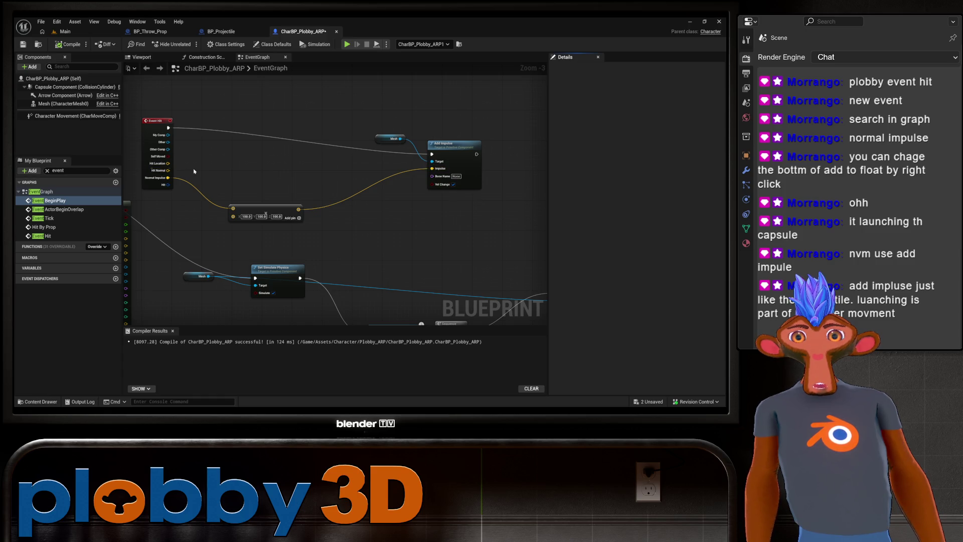
Connect Normal Impulse to Add Impulse's Impulse, recompile, and play-test in the Main level.
drag(168, 177, 432, 168)
click(70, 44)
click(64, 31)
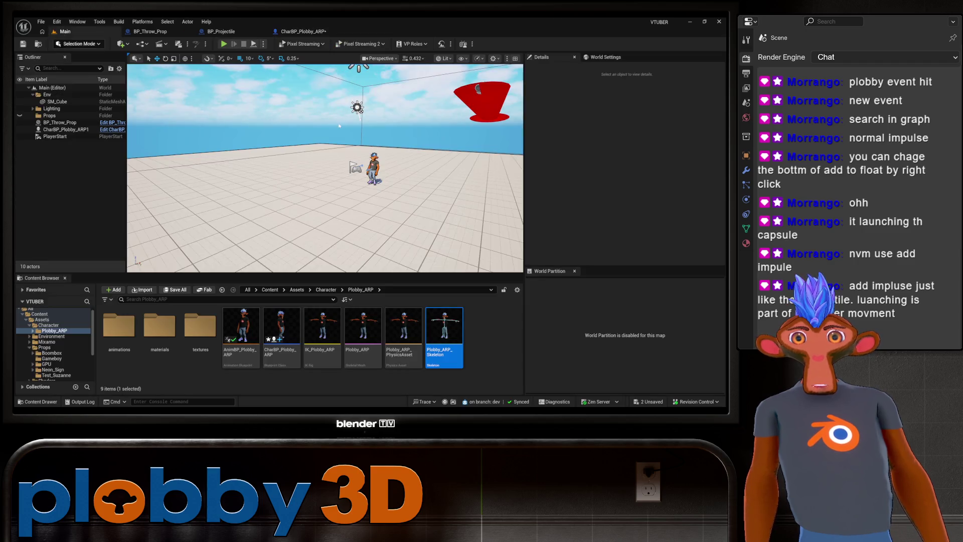
click(224, 44)
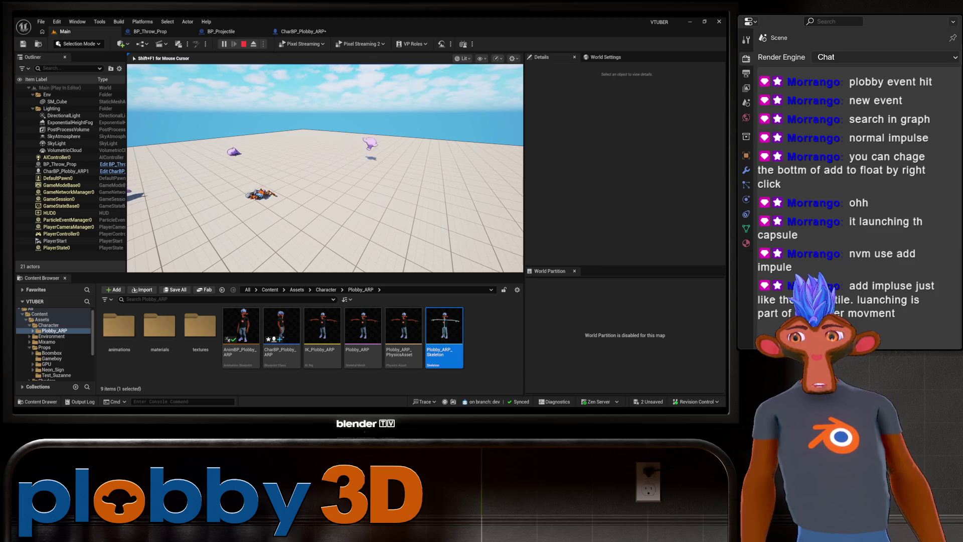
key(Escape)
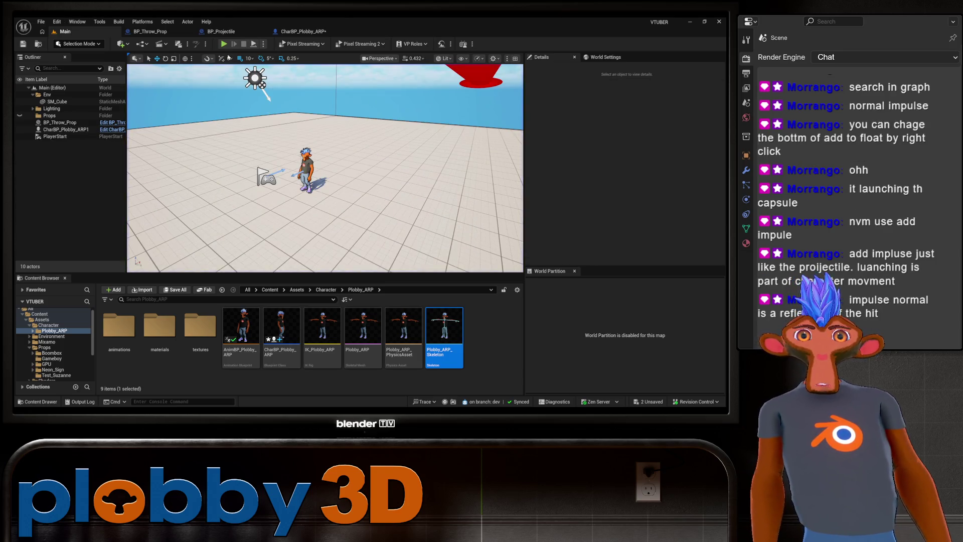
click(303, 30)
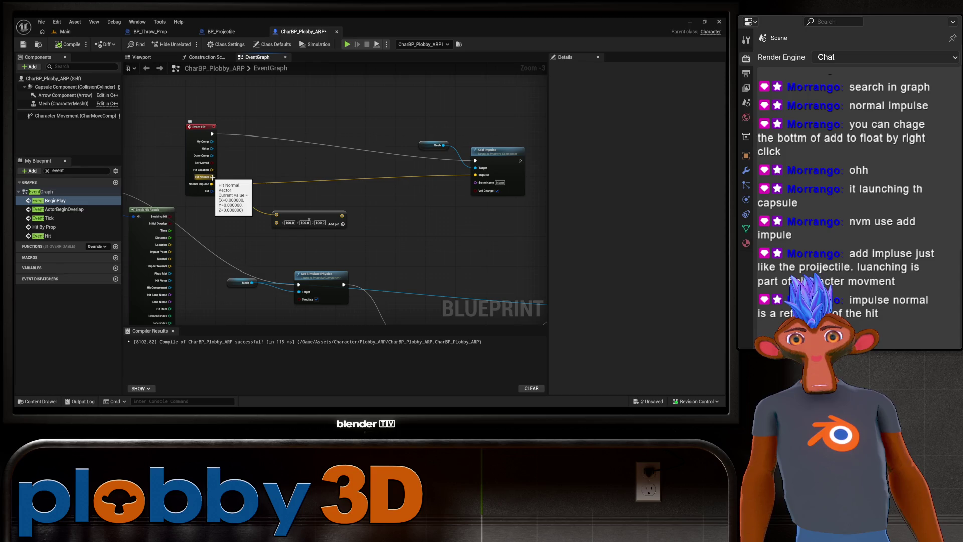
Connect Hit Normal to Add Impulse's Impulse, compile, and play-test in the Main level.
mouse_move(212, 177)
mouse_down()
mouse_move(442, 181)
mouse_move(489, 198)
mouse_move(480, 175)
mouse_up()
mouse_move(341, 180)
mouse_down()
mouse_move(238, 184)
mouse_move(287, 187)
mouse_up()
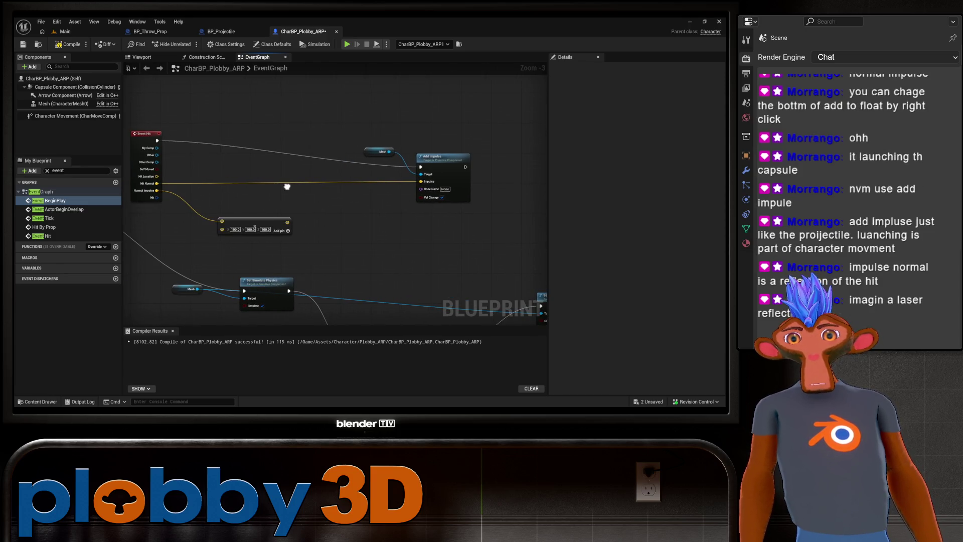
click(69, 44)
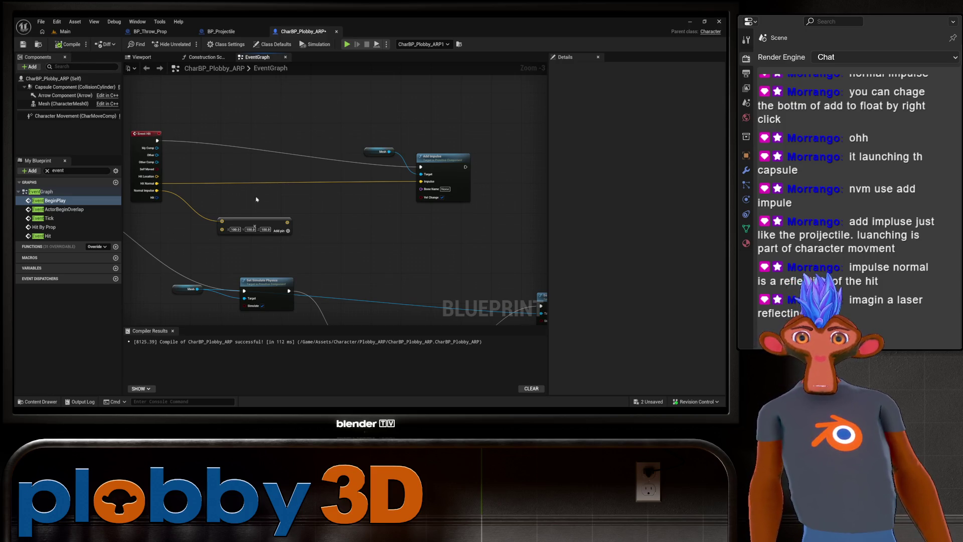
click(68, 34)
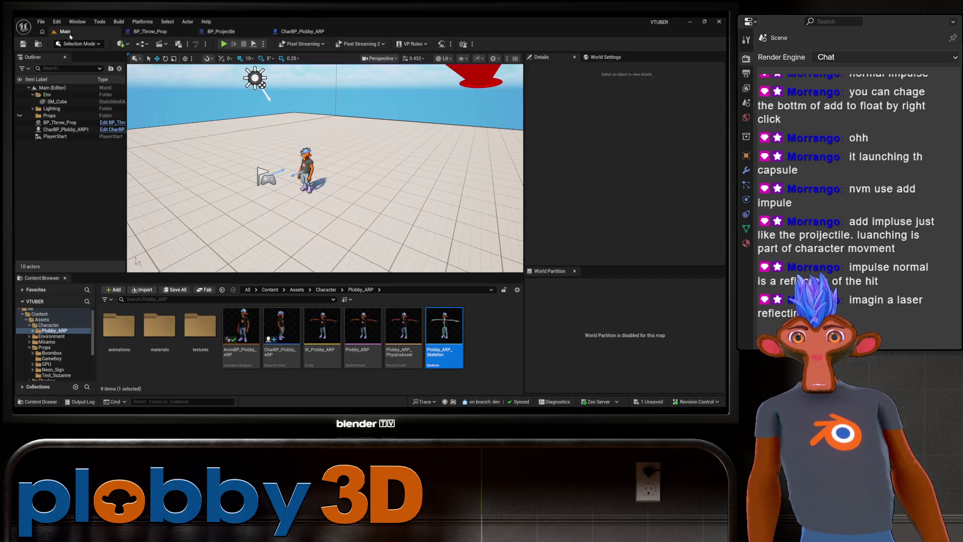
click(223, 44)
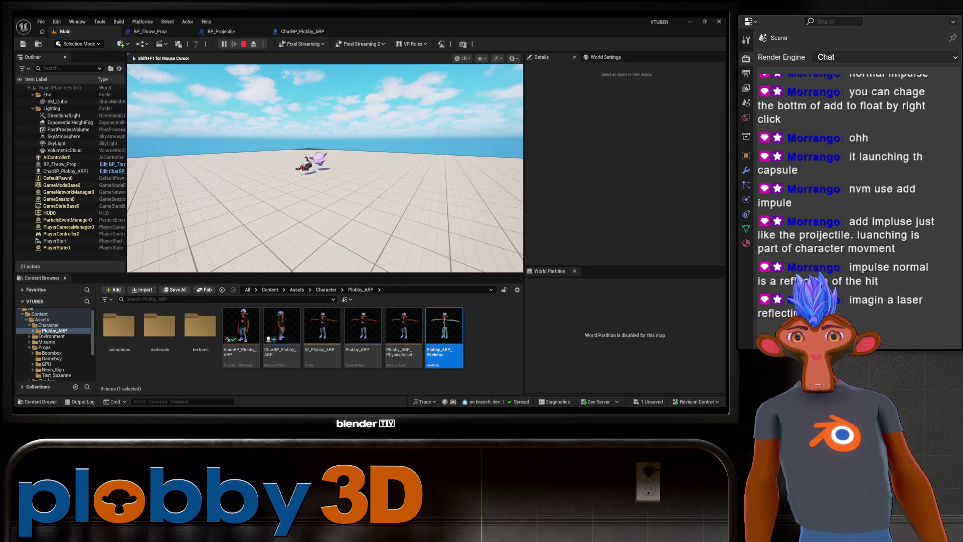
key(Escape)
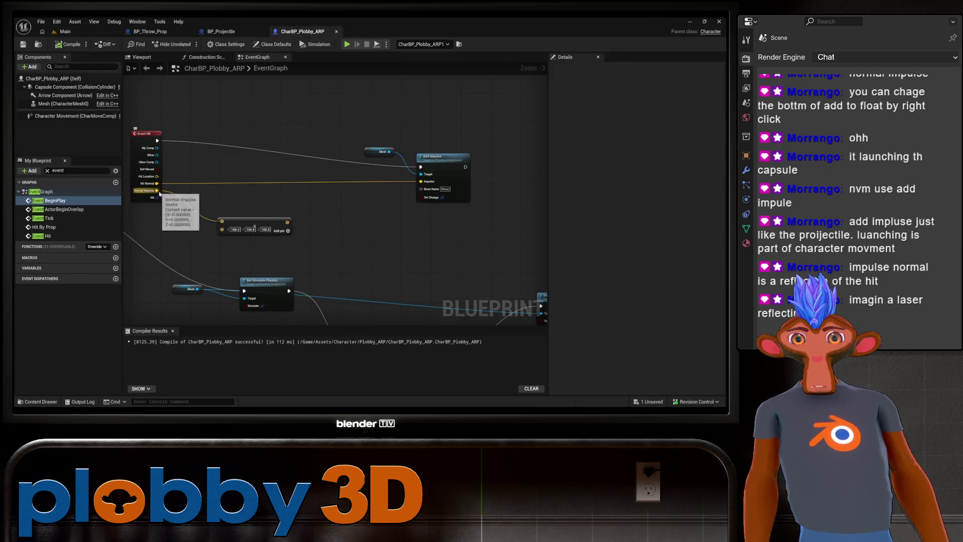
Set the Multiply node's vector to -1, -1, -1.
mouse_move(143, 134)
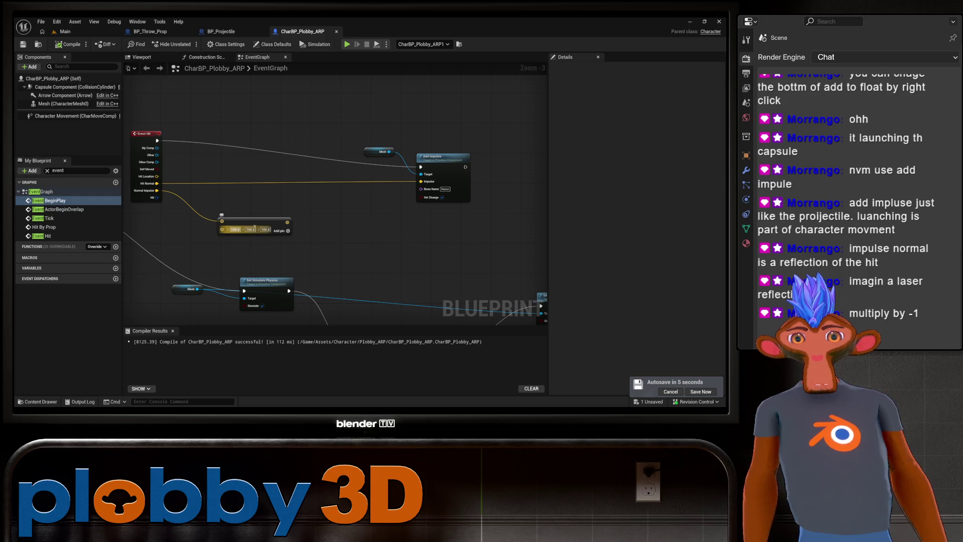
click(236, 229)
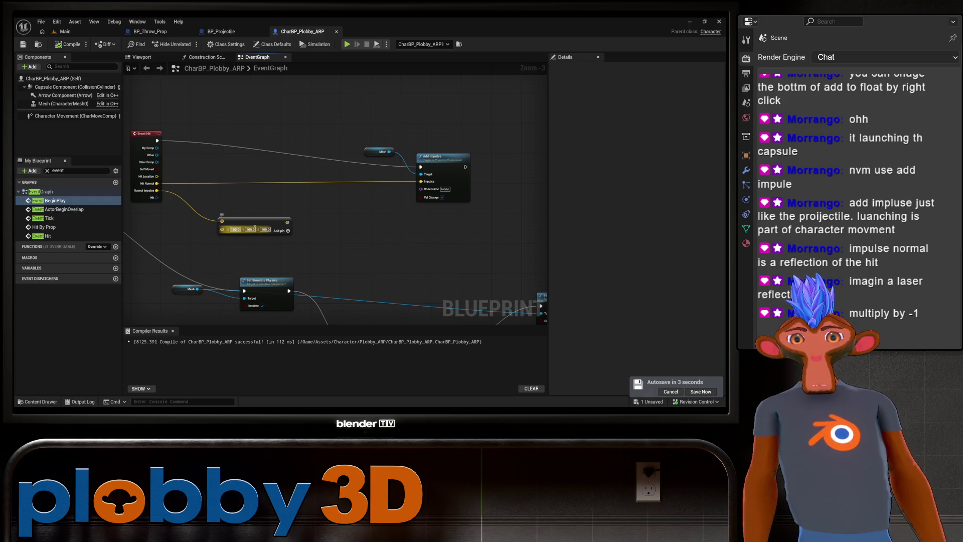
text(-1)
key(Tab)
text(-1)
key(Return)
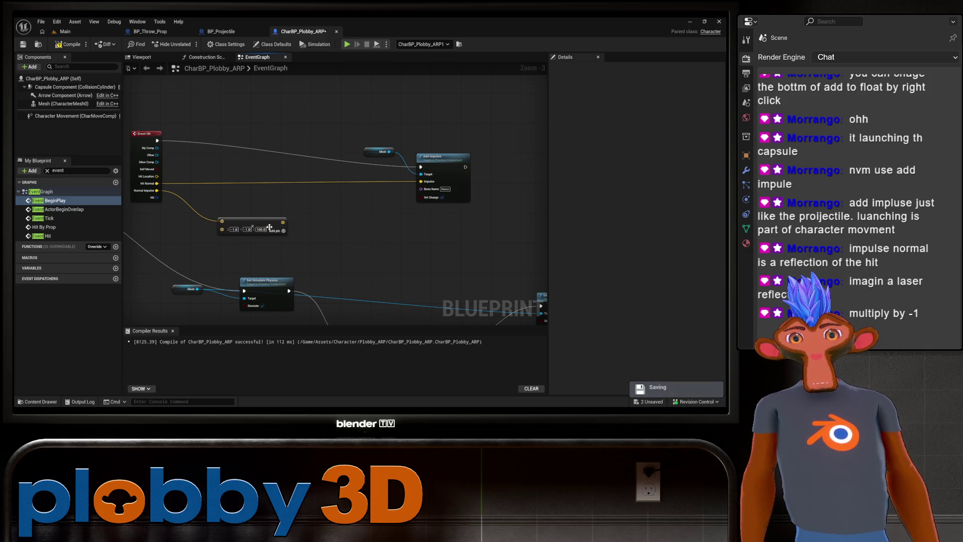
click(261, 230)
text(-1)
key(Return)
Route the -1 scaled vector into Add Impulse's Impulse, play-test, and return to the graph.
drag(281, 222, 421, 181)
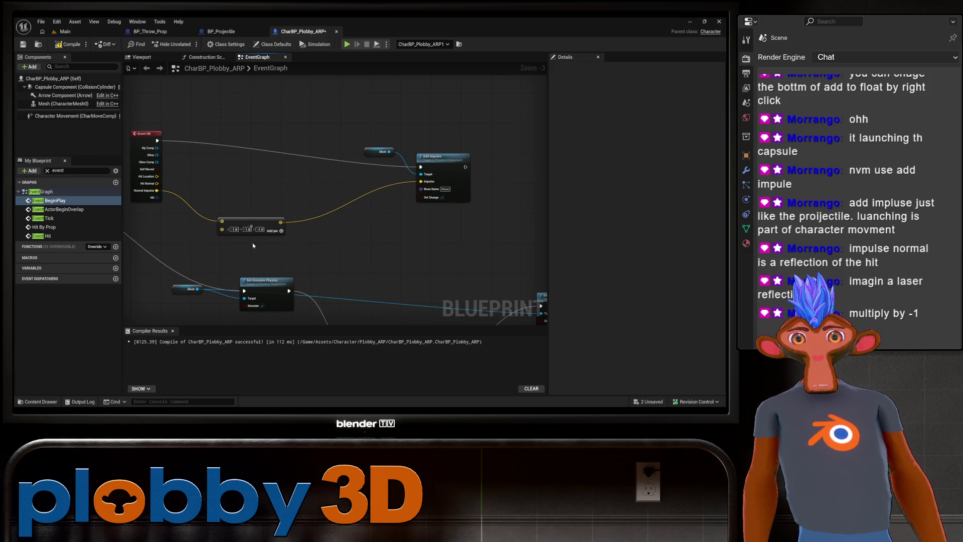
click(65, 31)
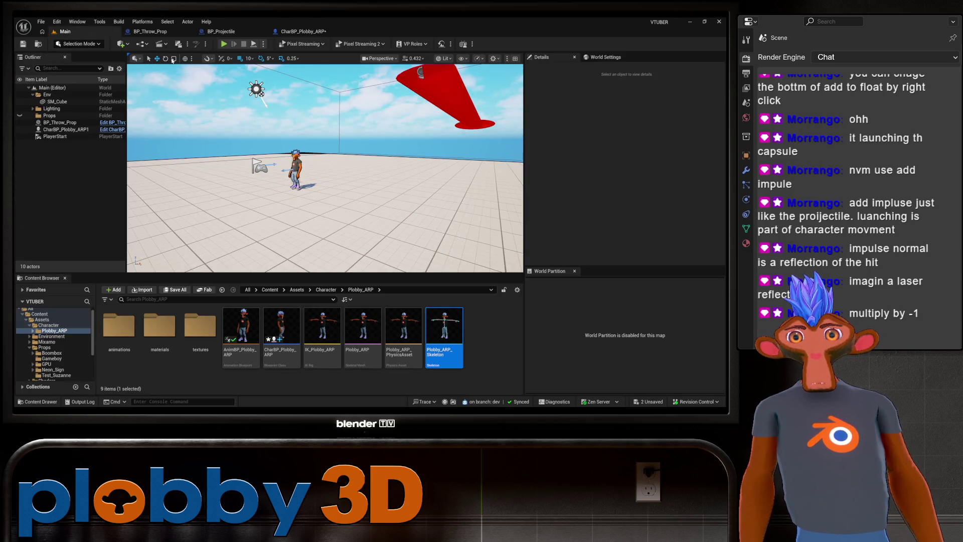
click(224, 44)
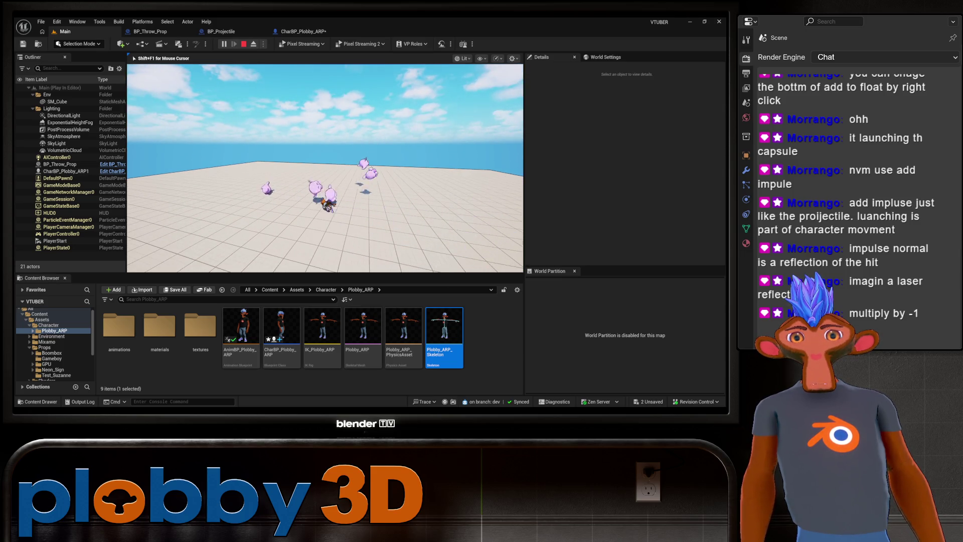
key(Escape)
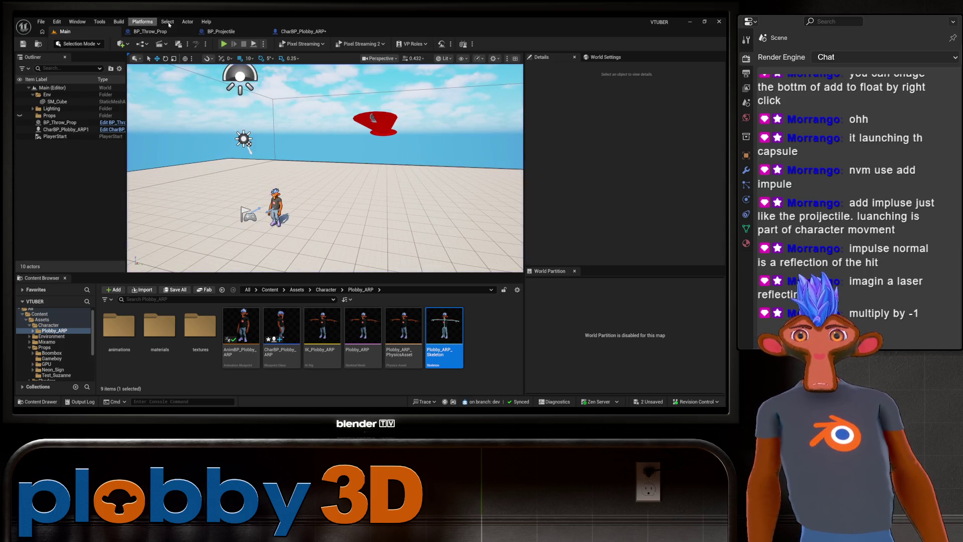
click(305, 31)
drag(233, 197, 257, 194)
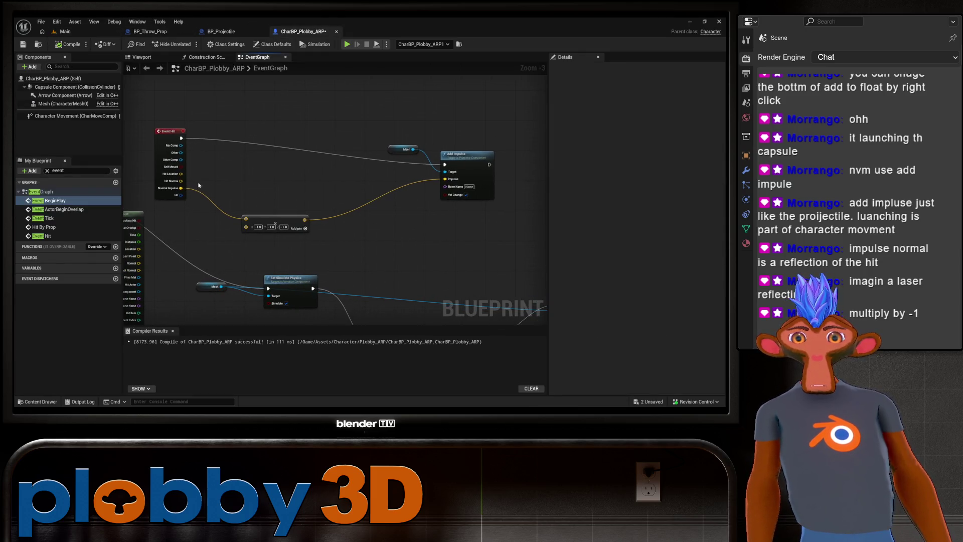
Reconnect the -1 multiply's input to Event Hit's Hit Normal and compile.
drag(181, 182, 243, 219)
click(209, 185)
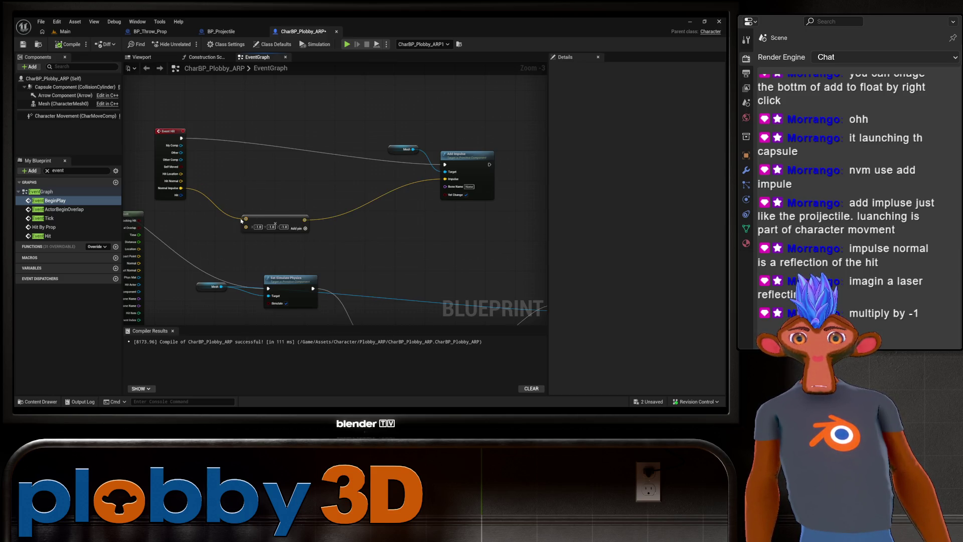
mouse_move(246, 219)
mouse_down()
mouse_move(194, 173)
mouse_move(182, 181)
mouse_up()
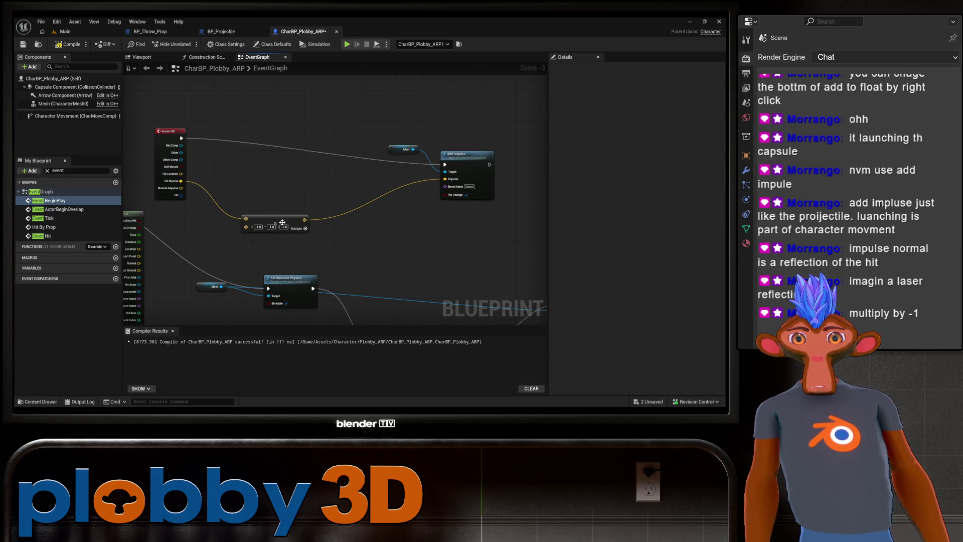
click(83, 44)
Play-test the character in the Main level, then return to the CharBP_Plobby_ARP graph.
click(62, 31)
click(225, 44)
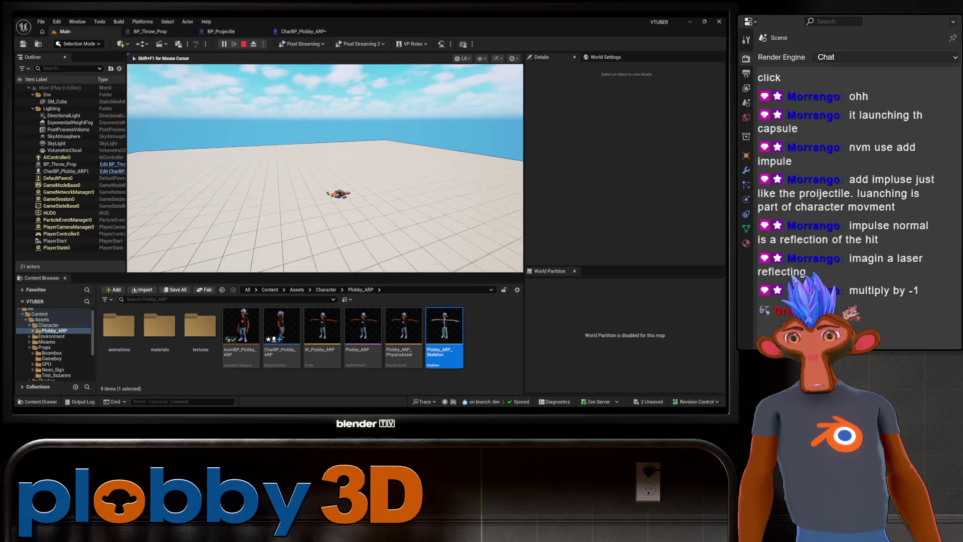
key(Escape)
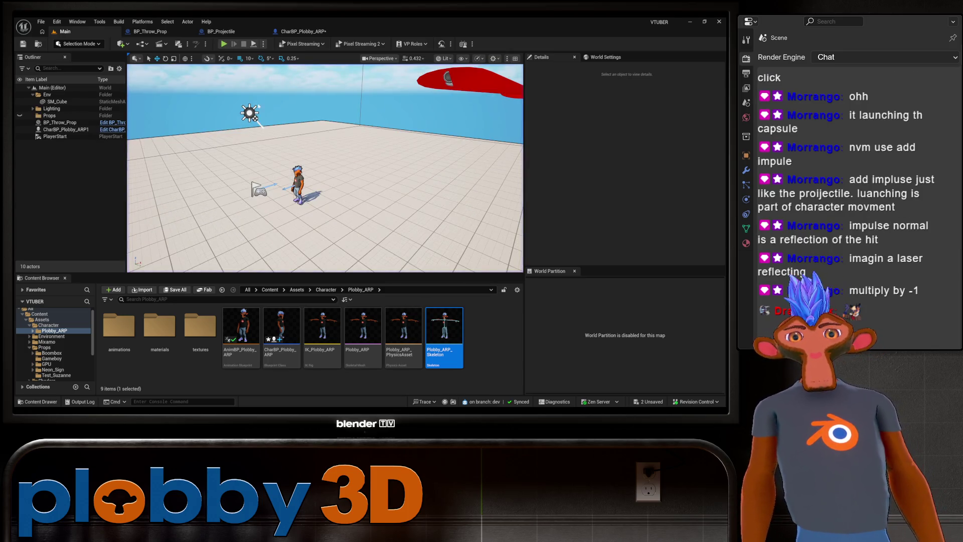
click(302, 31)
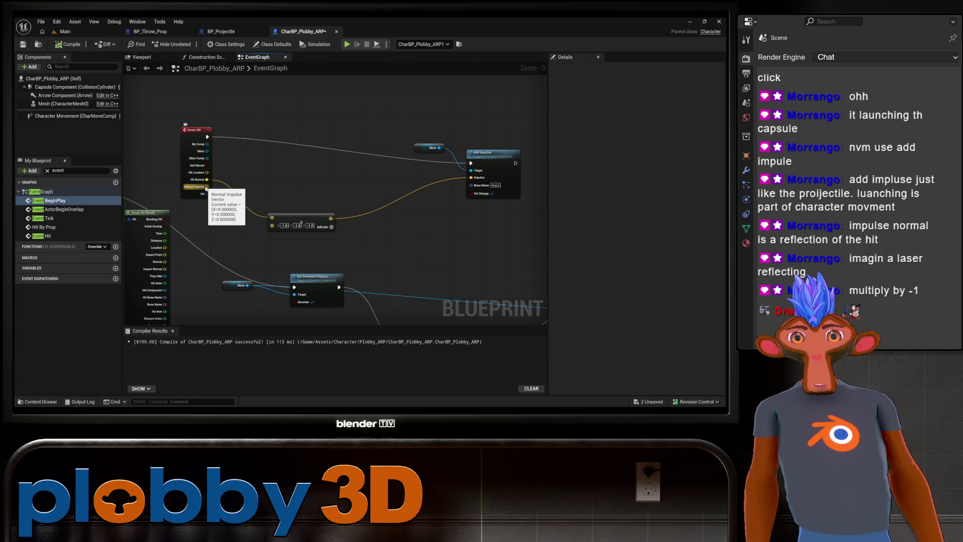
Pan to Add Impulse and search 'multipl' from the -1 multiply node's vector output.
mouse_move(206, 188)
mouse_down()
mouse_move(398, 134)
mouse_move(272, 212)
mouse_up()
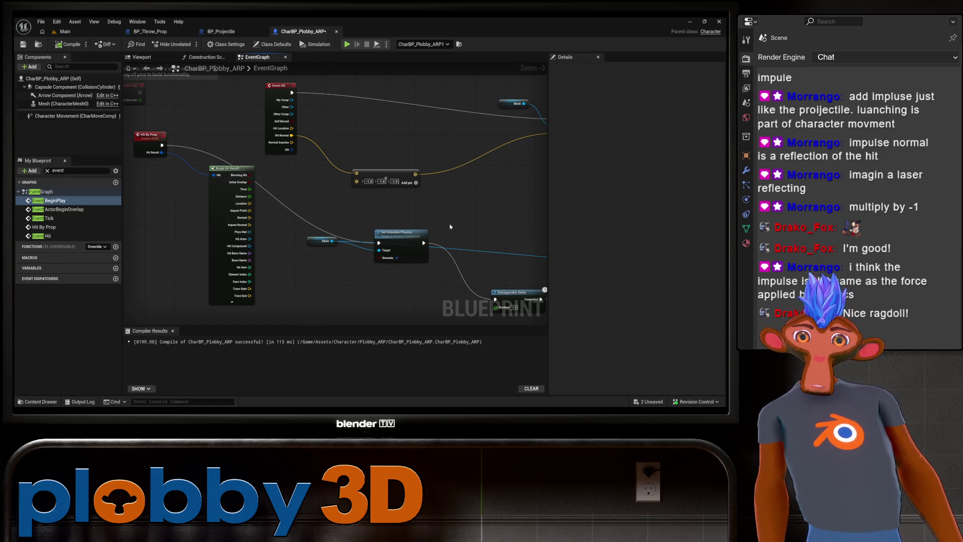
drag(446, 211, 381, 226)
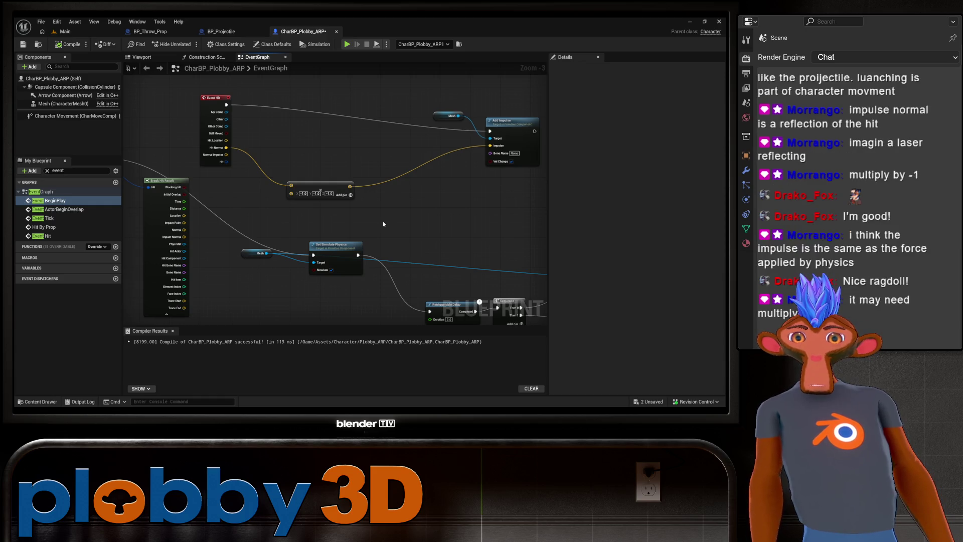
scroll(386, 223, up, 3)
mouse_move(308, 219)
mouse_down()
mouse_move(263, 243)
mouse_move(328, 253)
mouse_move(155, 213)
mouse_up()
drag(210, 187, 333, 188)
text(multipl)
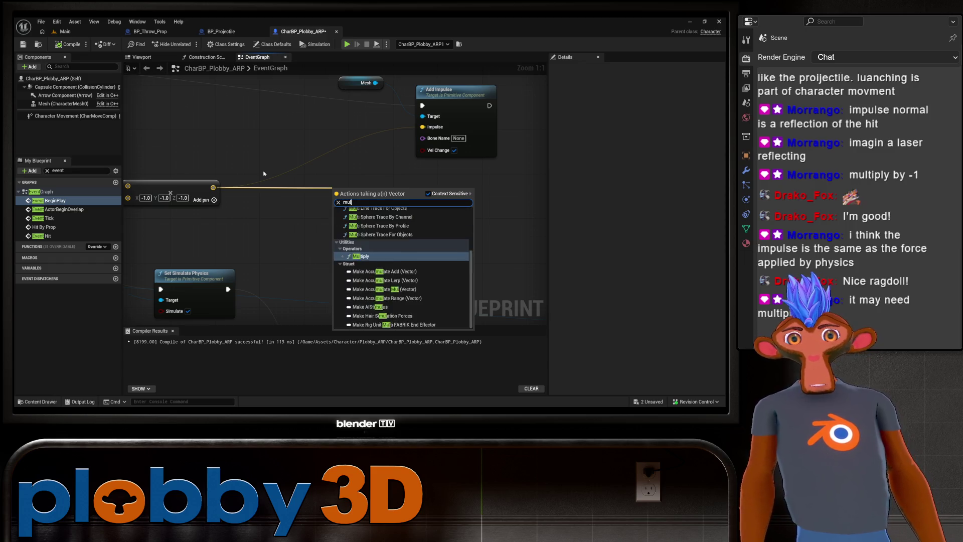